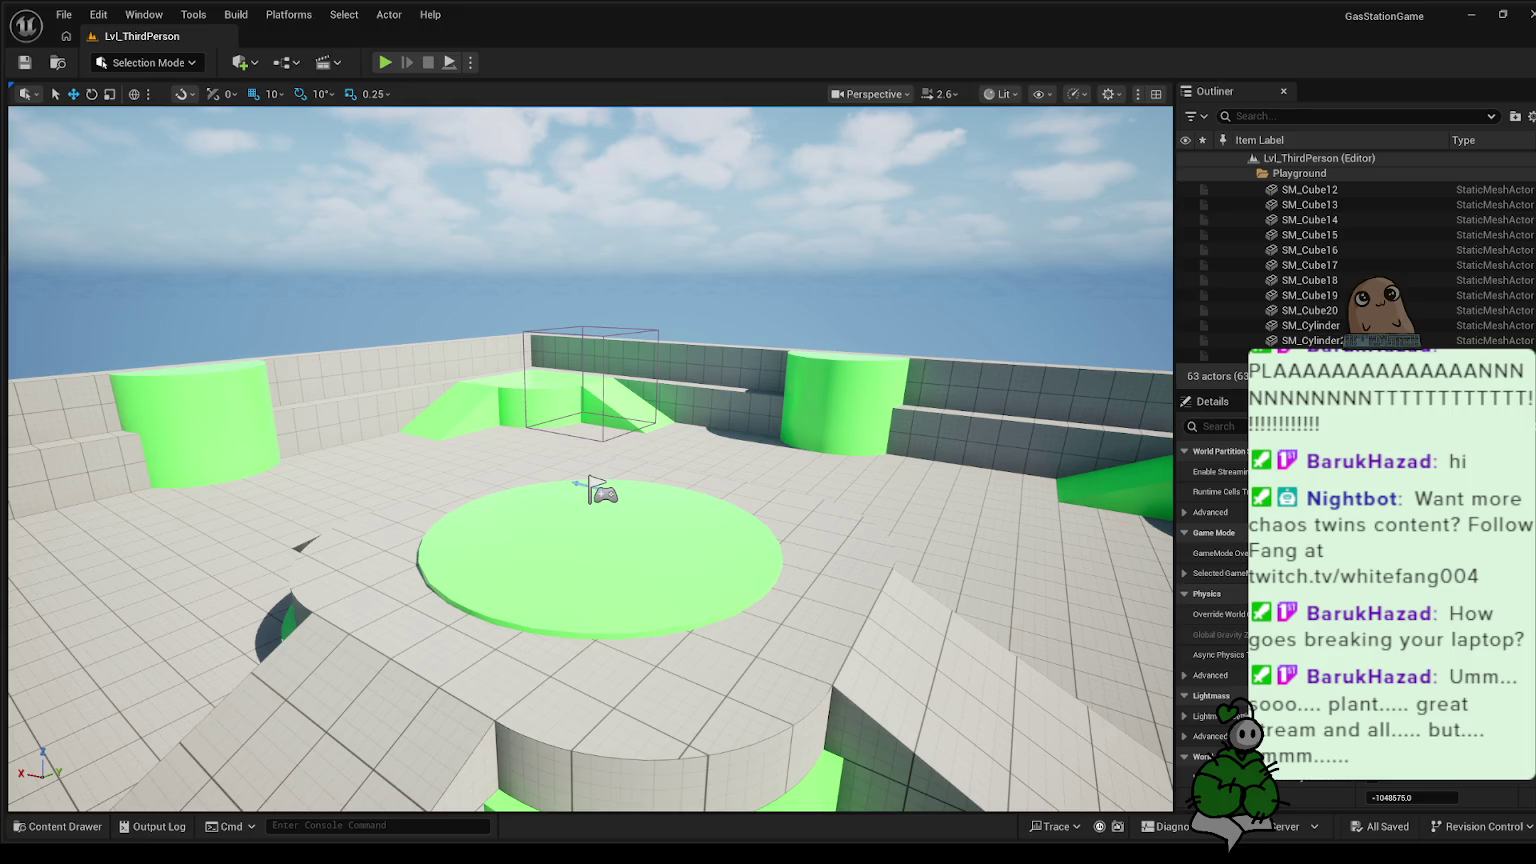
- Open BP_ThirdPersonCharacter from Content > ThirdPerson > Blueprints in the Content Drawer
{"action": "left_click", "coordinate": [60, 826]}
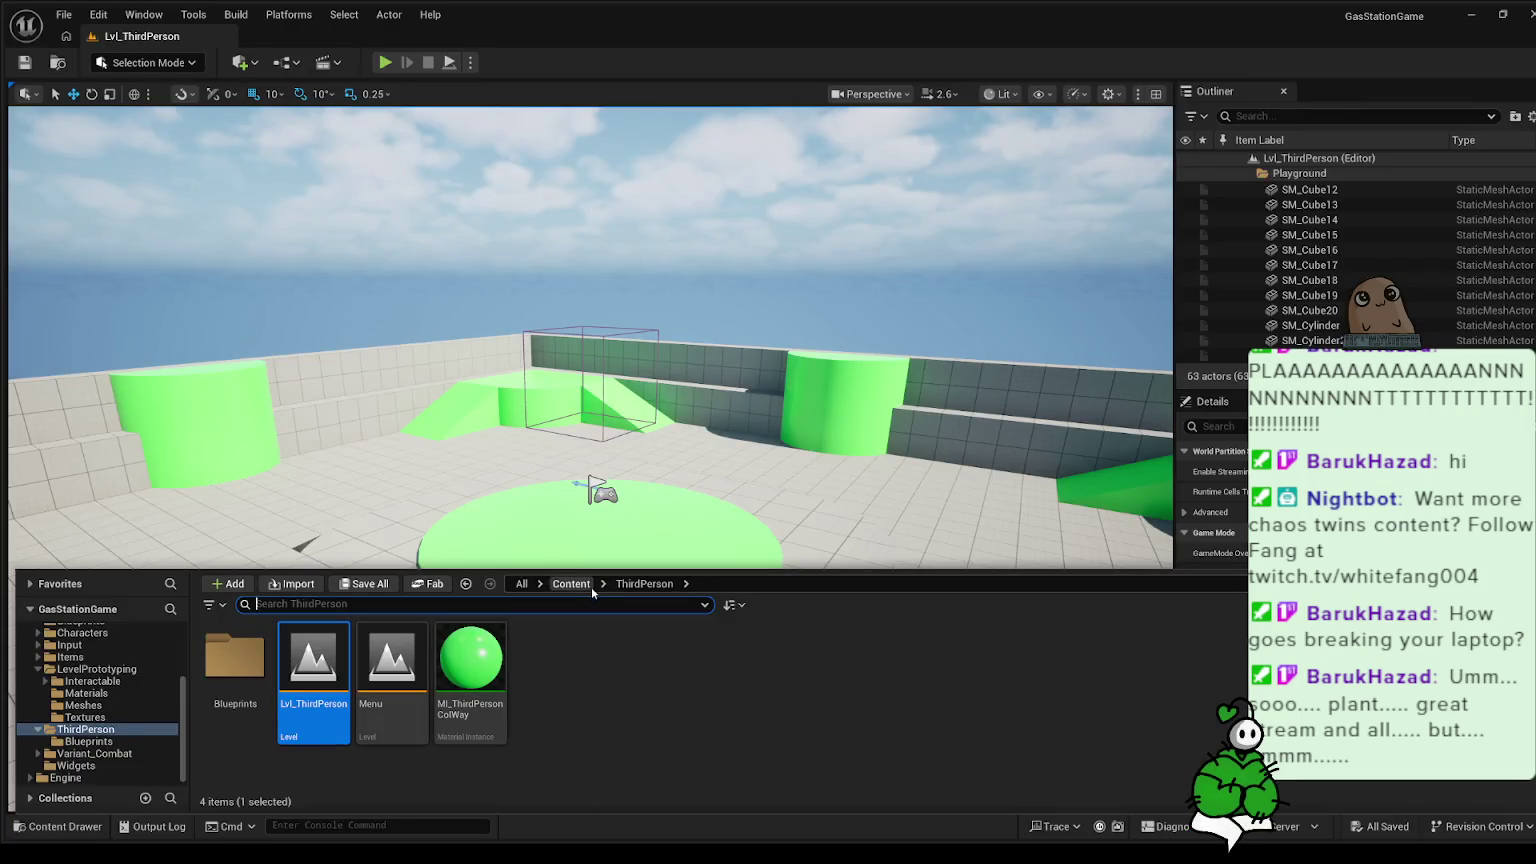
{"action": "left_click", "coordinate": [572, 584]}
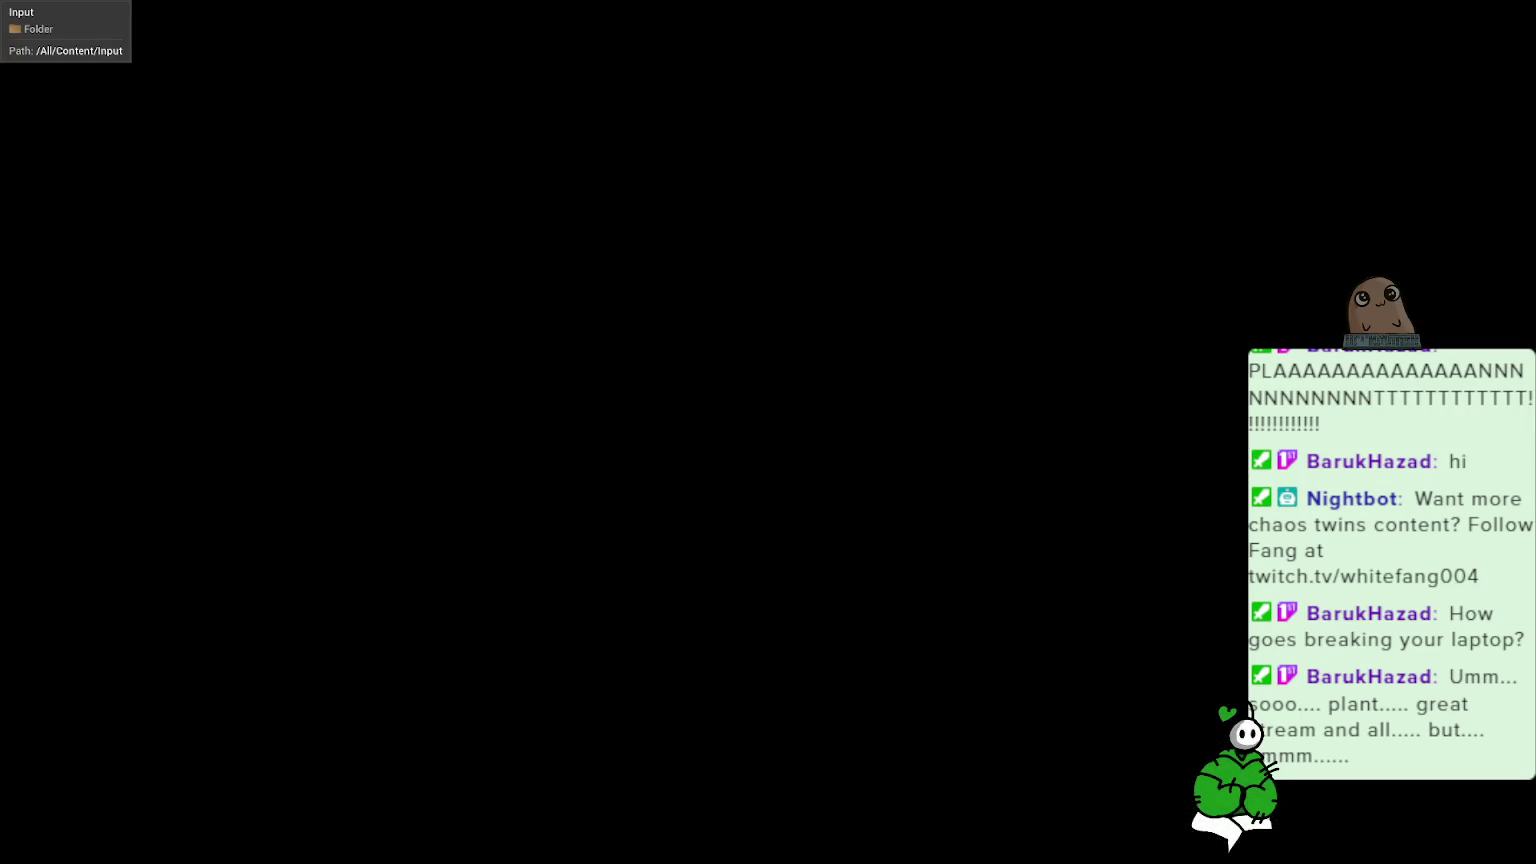
{"action": "left_click", "coordinate": [389, 710]}
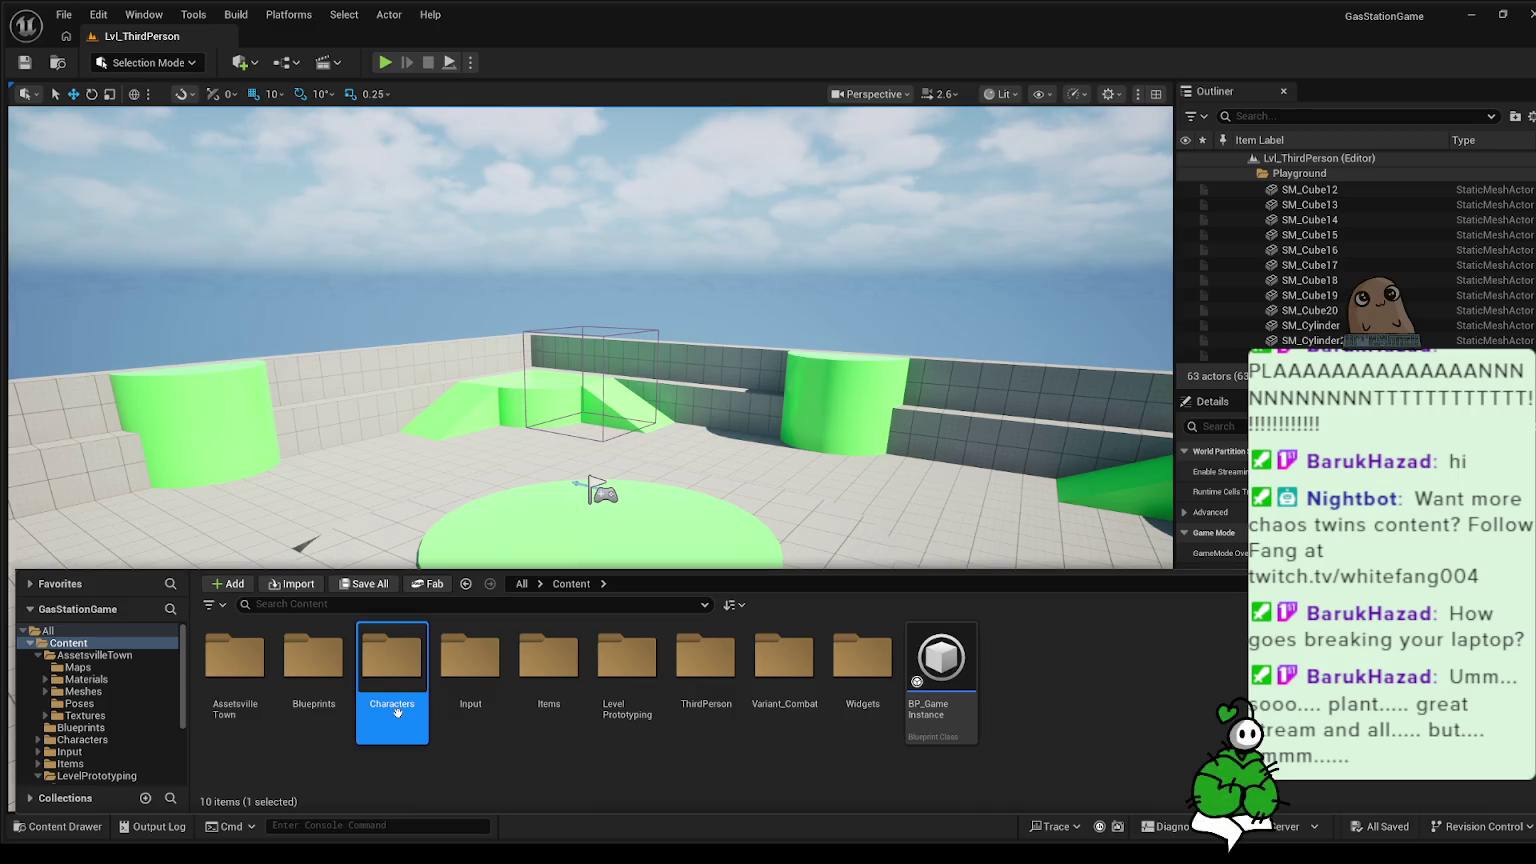
{"action": "double_click", "coordinate": [675, 705]}
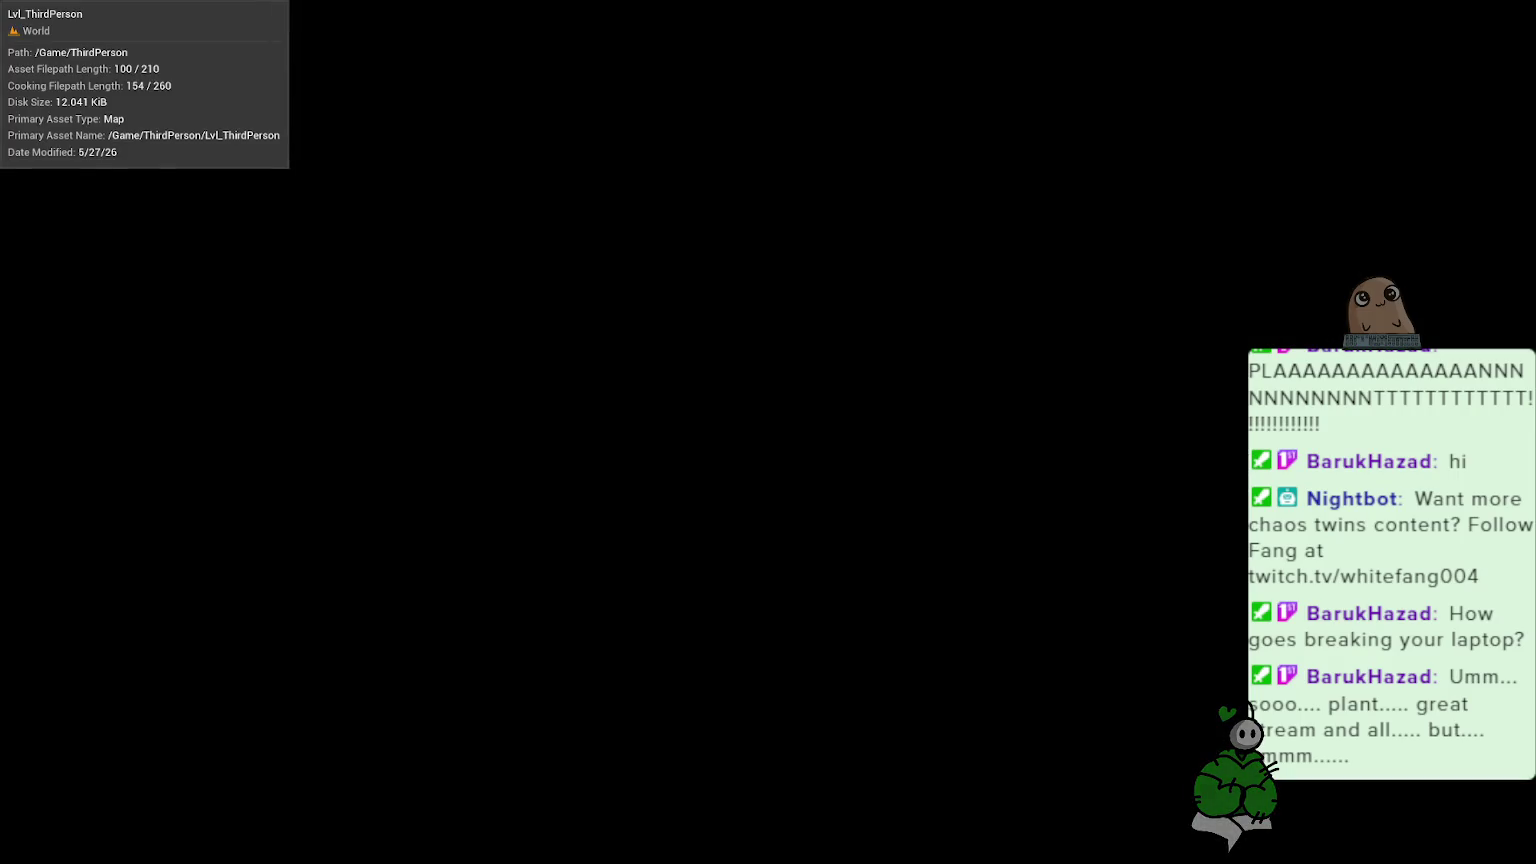
{"action": "double_click", "coordinate": [235, 660]}
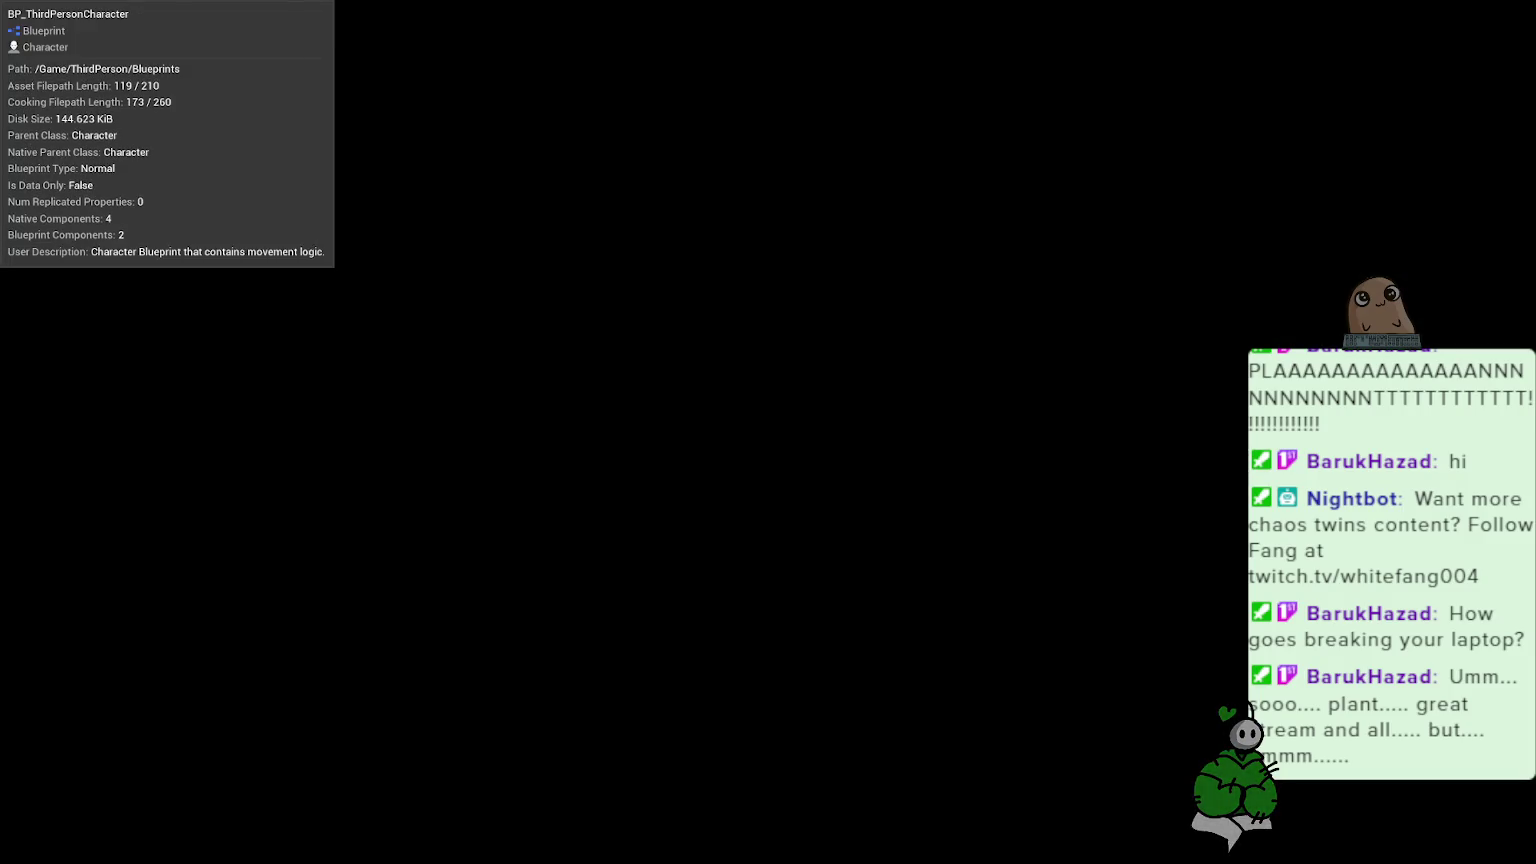
{"action": "double_click", "coordinate": [239, 668]}
{"action": "scroll", "coordinate": [648, 558], "scroll_direction": "up", "scroll_amount": 4}
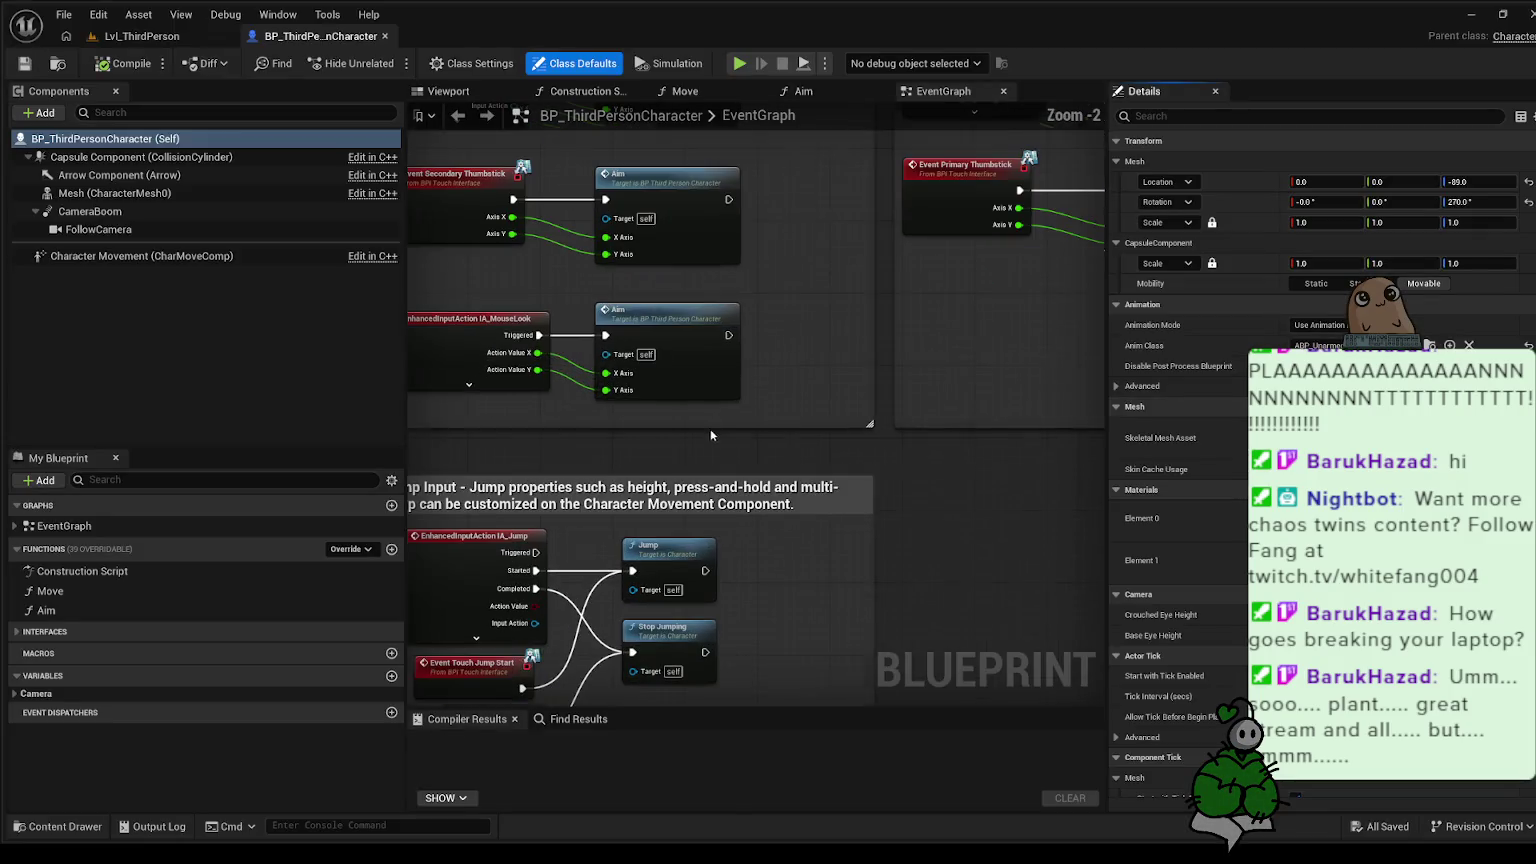
{"action": "scroll", "coordinate": [823, 552], "scroll_direction": "down", "scroll_amount": 2}
{"action": "scroll", "coordinate": [773, 606], "scroll_direction": "up", "scroll_amount": 1}
{"action": "left_click_drag", "start_coordinate": [748, 562], "coordinate": [795, 311]}
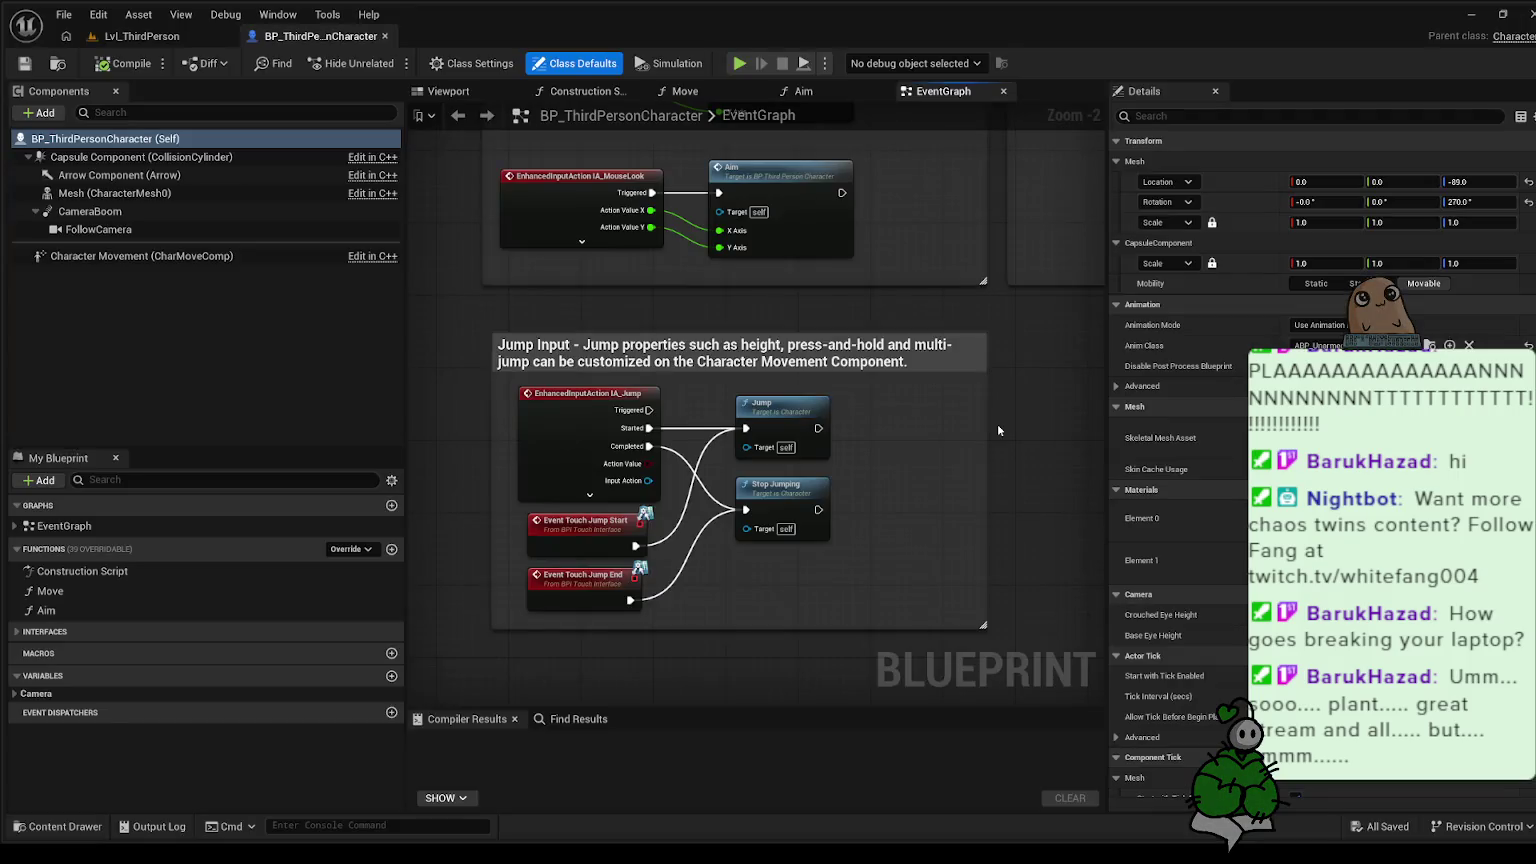
{"action": "scroll", "coordinate": [1009, 586], "scroll_direction": "up", "scroll_amount": 1}
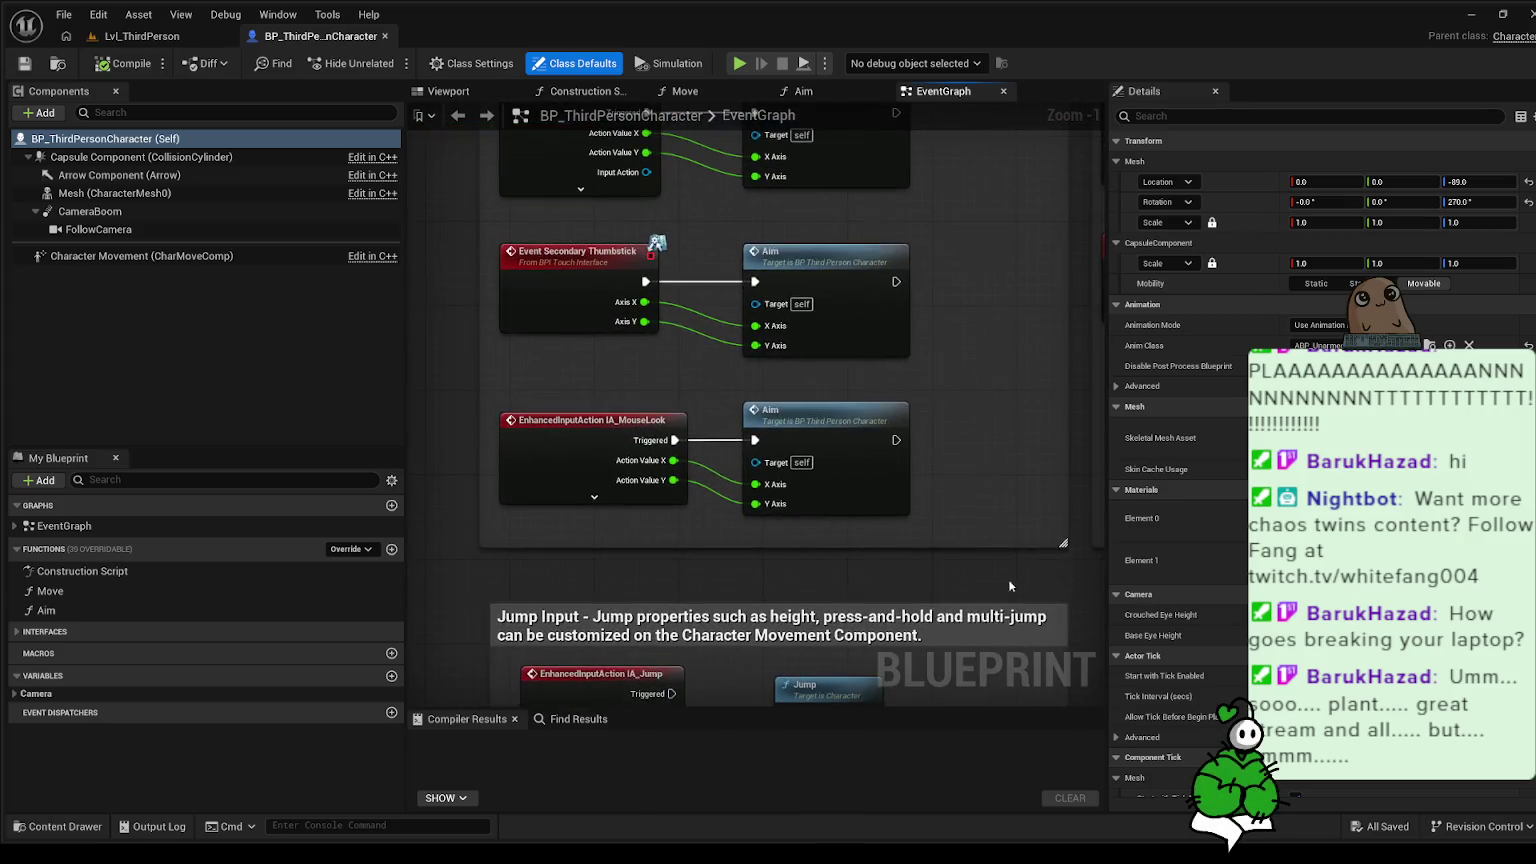
{"action": "mouse_move", "coordinate": [973, 366]}
{"action": "left_mouse_down"}
{"action": "mouse_move", "coordinate": [966, 518]}
{"action": "mouse_move", "coordinate": [957, 490]}
{"action": "mouse_move", "coordinate": [799, 538]}
{"action": "mouse_move", "coordinate": [766, 519]}
{"action": "left_mouse_up"}
{"action": "scroll", "coordinate": [957, 490], "scroll_direction": "down", "scroll_amount": 1}
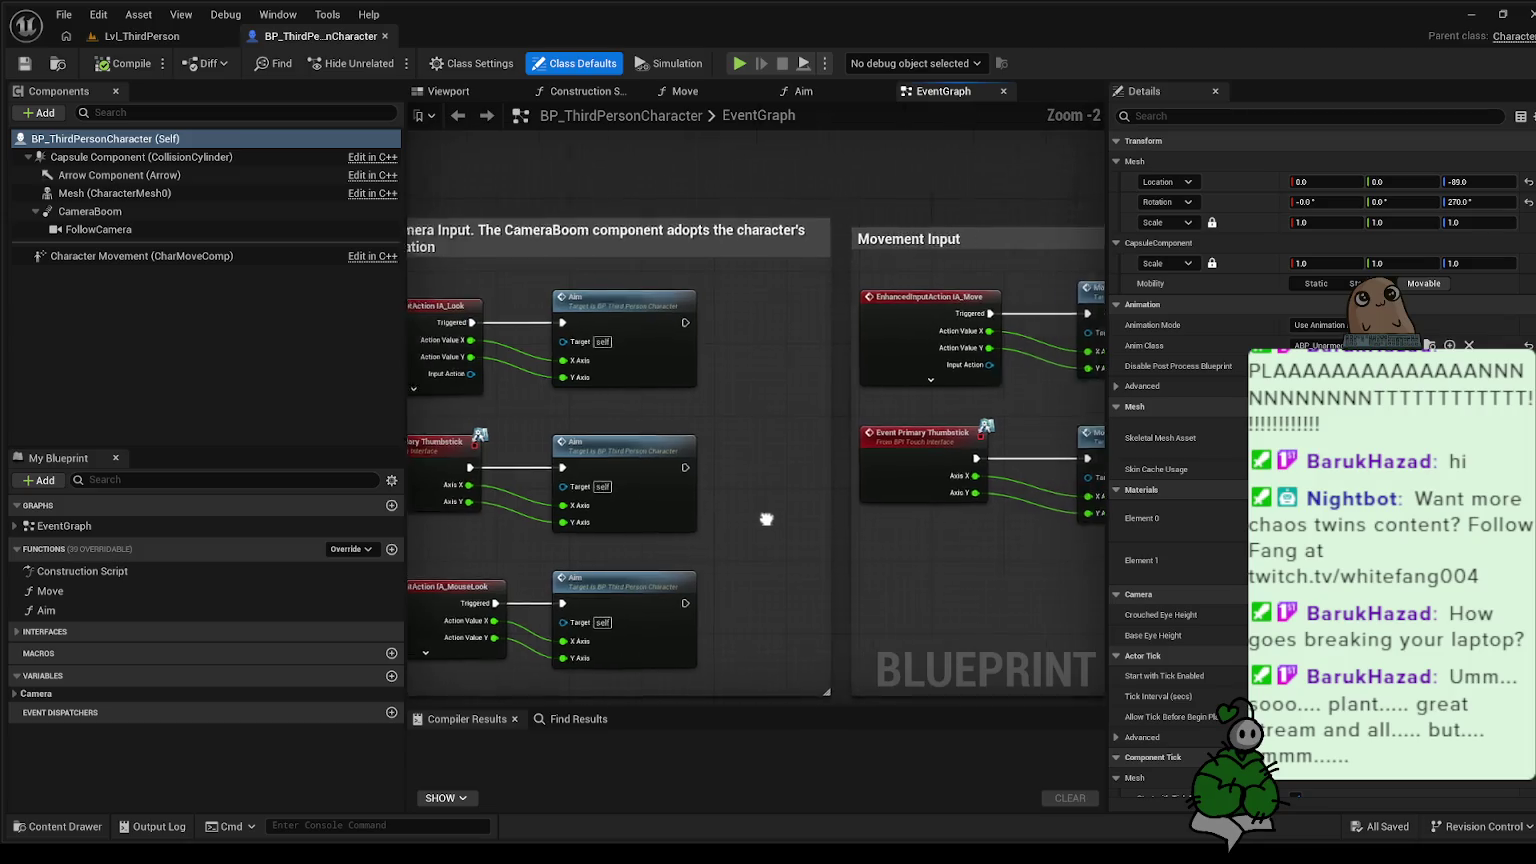
{"action": "scroll", "coordinate": [766, 519], "scroll_direction": "up", "scroll_amount": 2}
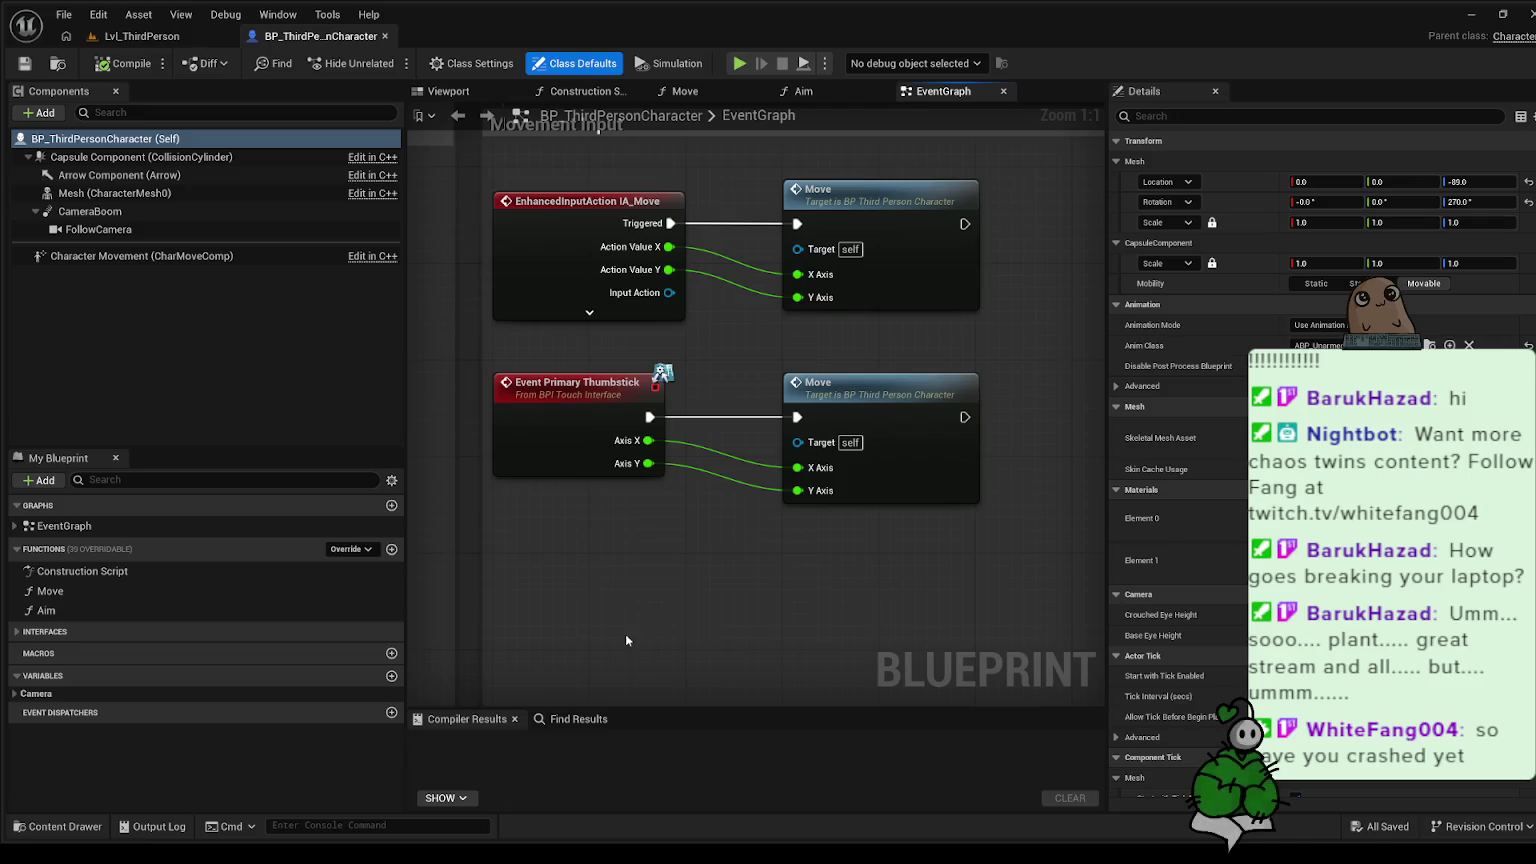
- Find the Orbiting Camera and Movement Input nodes and drop a Move function call beside the Aim nodes
{"action": "scroll", "coordinate": [626, 640], "scroll_direction": "down", "scroll_amount": 2}
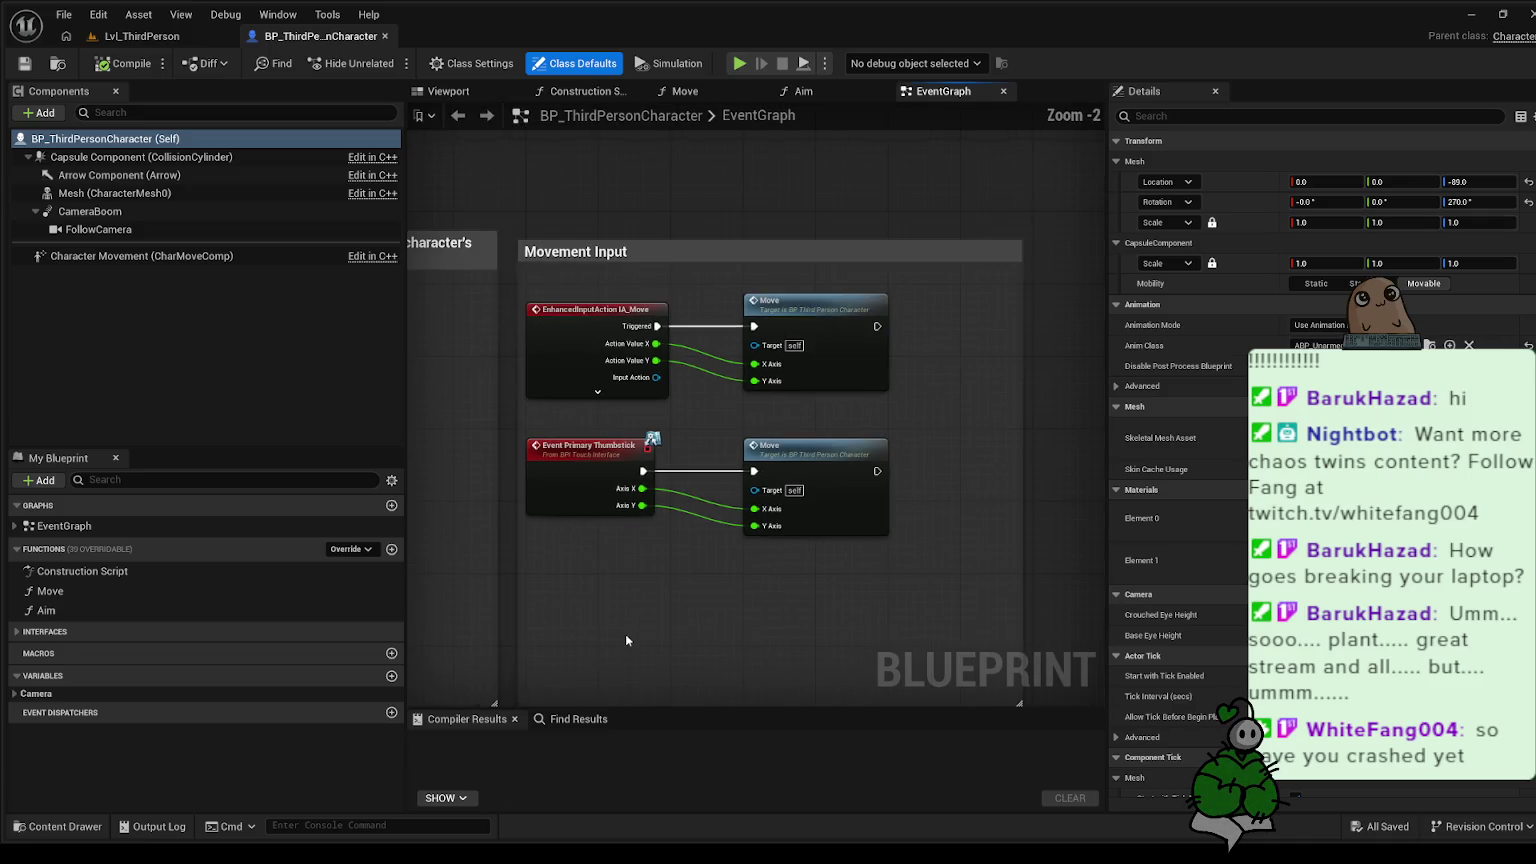
{"action": "left_click_drag", "start_coordinate": [626, 640], "coordinate": [987, 576]}
{"action": "scroll", "coordinate": [986, 576], "scroll_direction": "up", "scroll_amount": 2}
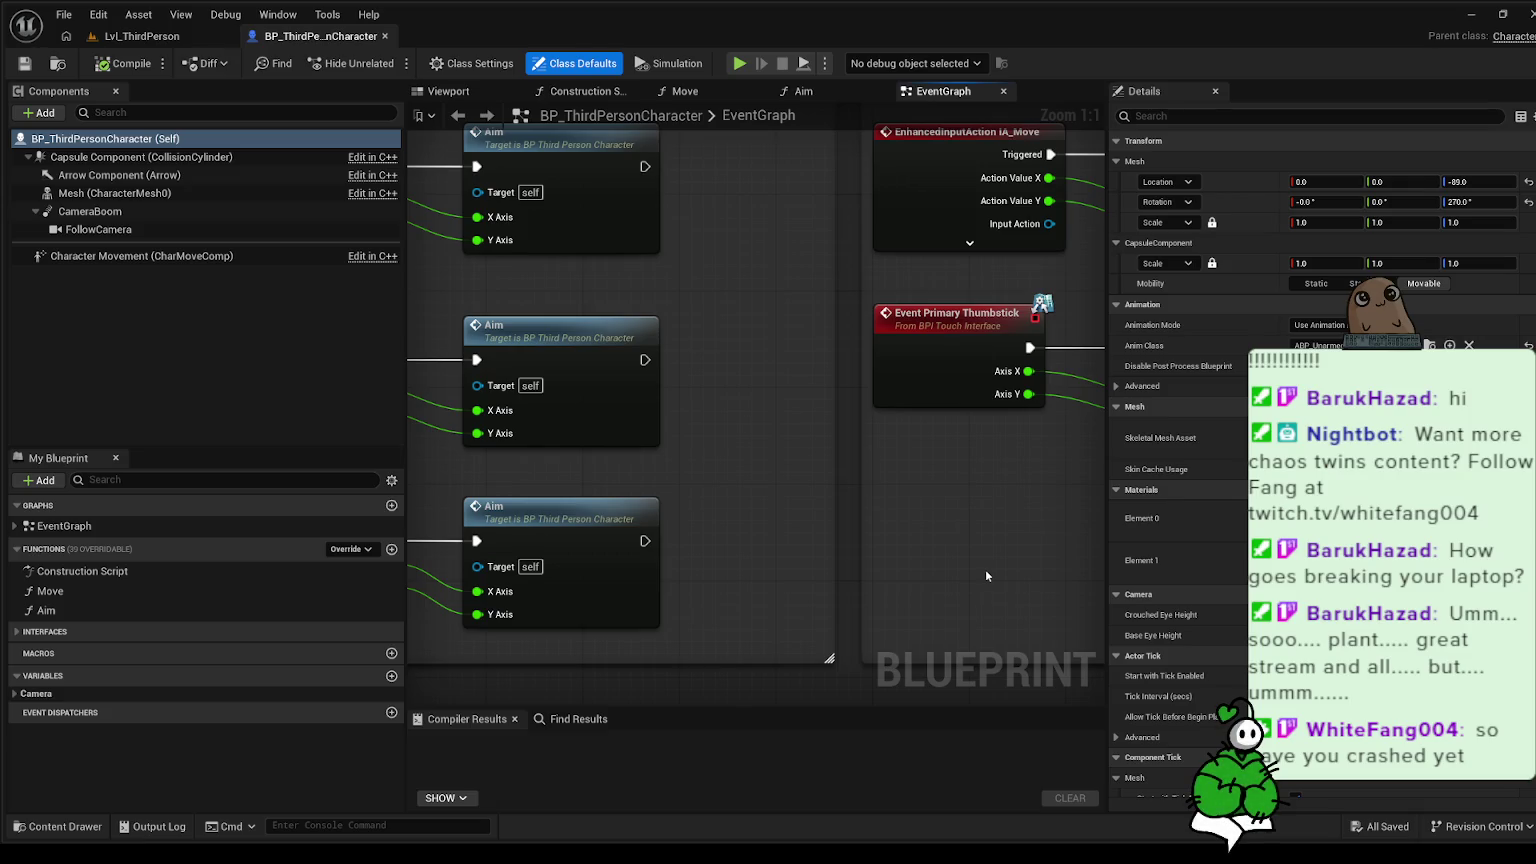
{"action": "scroll", "coordinate": [986, 522], "scroll_direction": "down", "scroll_amount": 4}
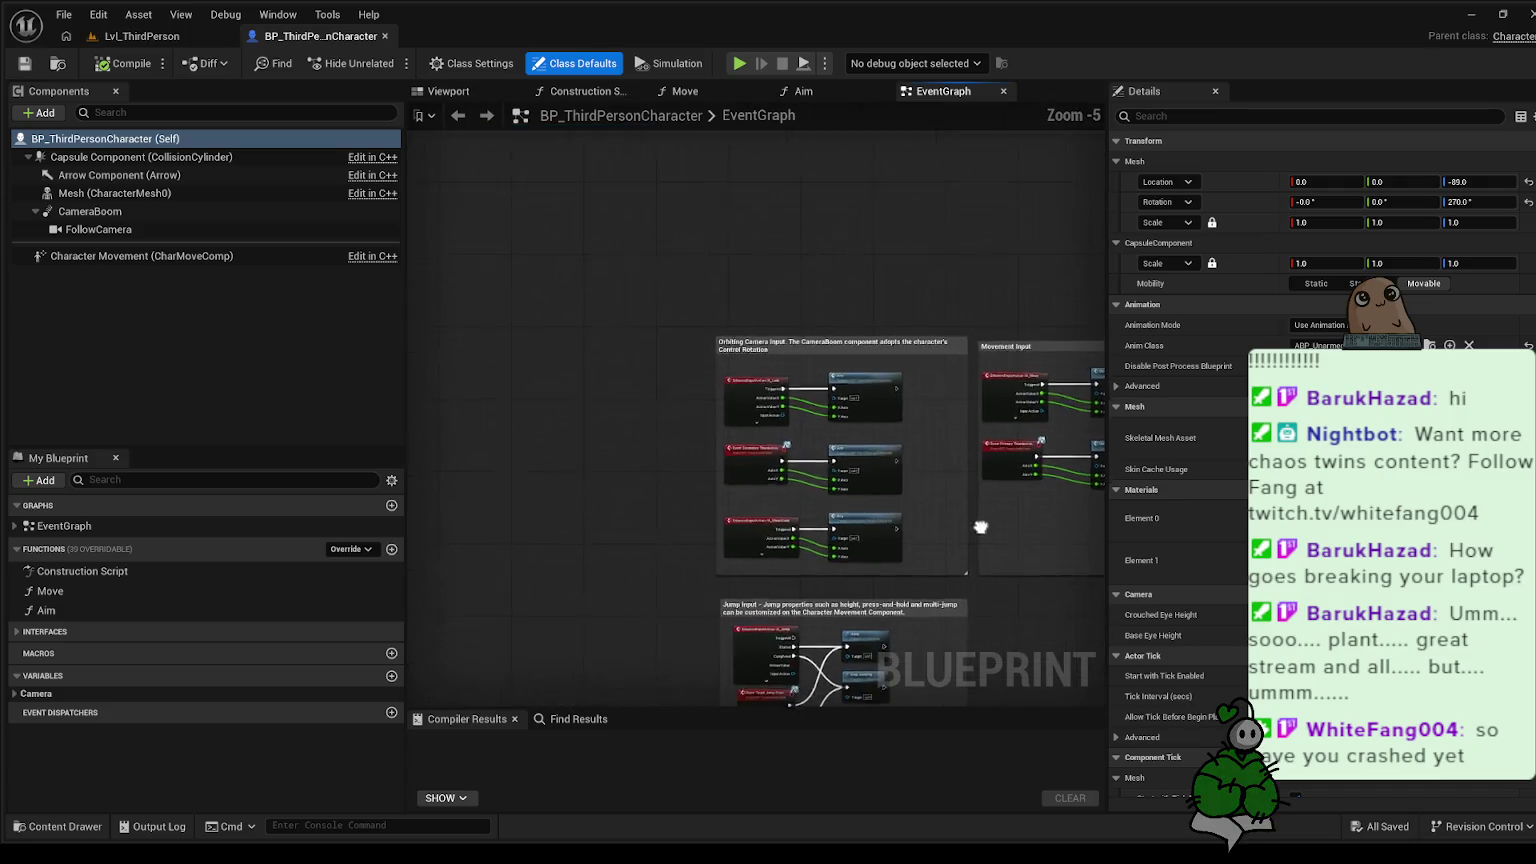
{"action": "scroll", "coordinate": [941, 473], "scroll_direction": "up", "scroll_amount": 4}
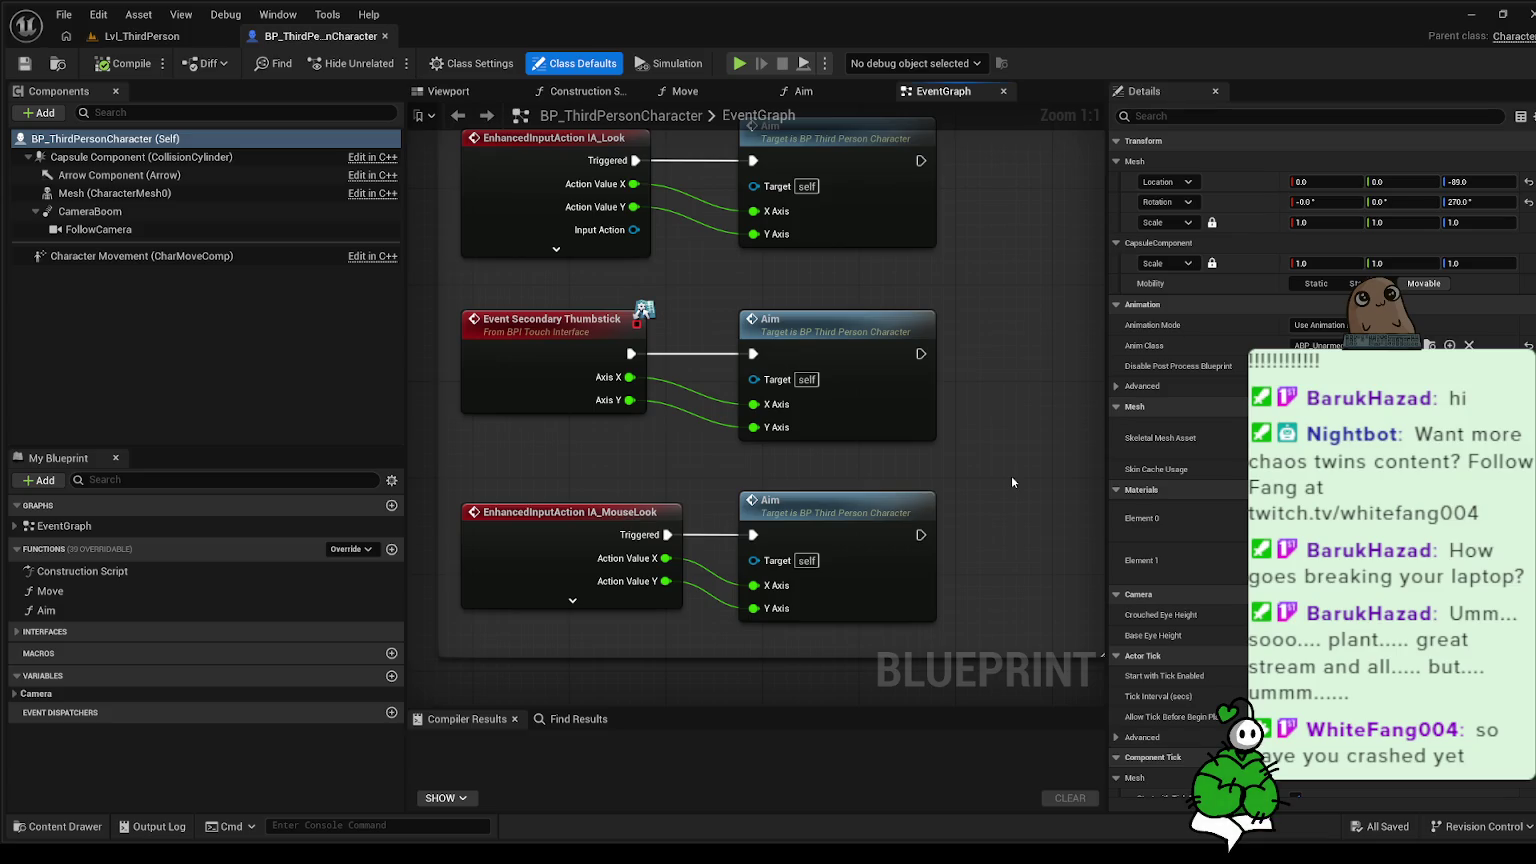
{"action": "mouse_move", "coordinate": [1012, 482]}
{"action": "left_mouse_down"}
{"action": "mouse_move", "coordinate": [1020, 576]}
{"action": "mouse_move", "coordinate": [926, 542]}
{"action": "mouse_move", "coordinate": [710, 512]}
{"action": "mouse_move", "coordinate": [443, 407]}
{"action": "mouse_move", "coordinate": [520, 411]}
{"action": "mouse_move", "coordinate": [426, 429]}
{"action": "mouse_move", "coordinate": [994, 425]}
{"action": "mouse_move", "coordinate": [900, 120]}
{"action": "left_mouse_up"}
{"action": "scroll", "coordinate": [760, 420], "scroll_direction": "down", "scroll_amount": 1}
{"action": "scroll", "coordinate": [760, 420], "scroll_direction": "up", "scroll_amount": 1}
{"action": "mouse_move", "coordinate": [620, 180]}
{"action": "left_mouse_down"}
{"action": "mouse_move", "coordinate": [640, 250]}
{"action": "mouse_move", "coordinate": [702, 318]}
{"action": "mouse_move", "coordinate": [610, 316]}
{"action": "mouse_move", "coordinate": [1029, 355]}
{"action": "mouse_move", "coordinate": [599, 357]}
{"action": "left_mouse_up"}
{"action": "mouse_move", "coordinate": [50, 591]}
{"action": "left_mouse_down"}
{"action": "mouse_move", "coordinate": [926, 488]}
{"action": "mouse_move", "coordinate": [908, 510]}
{"action": "mouse_move", "coordinate": [959, 505]}
{"action": "mouse_move", "coordinate": [747, 410]}
{"action": "mouse_move", "coordinate": [563, 389]}
{"action": "left_mouse_up"}
{"action": "left_click_drag", "start_coordinate": [617, 182], "coordinate": [734, 199]}
{"action": "left_click_drag", "start_coordinate": [421, 413], "coordinate": [834, 381]}
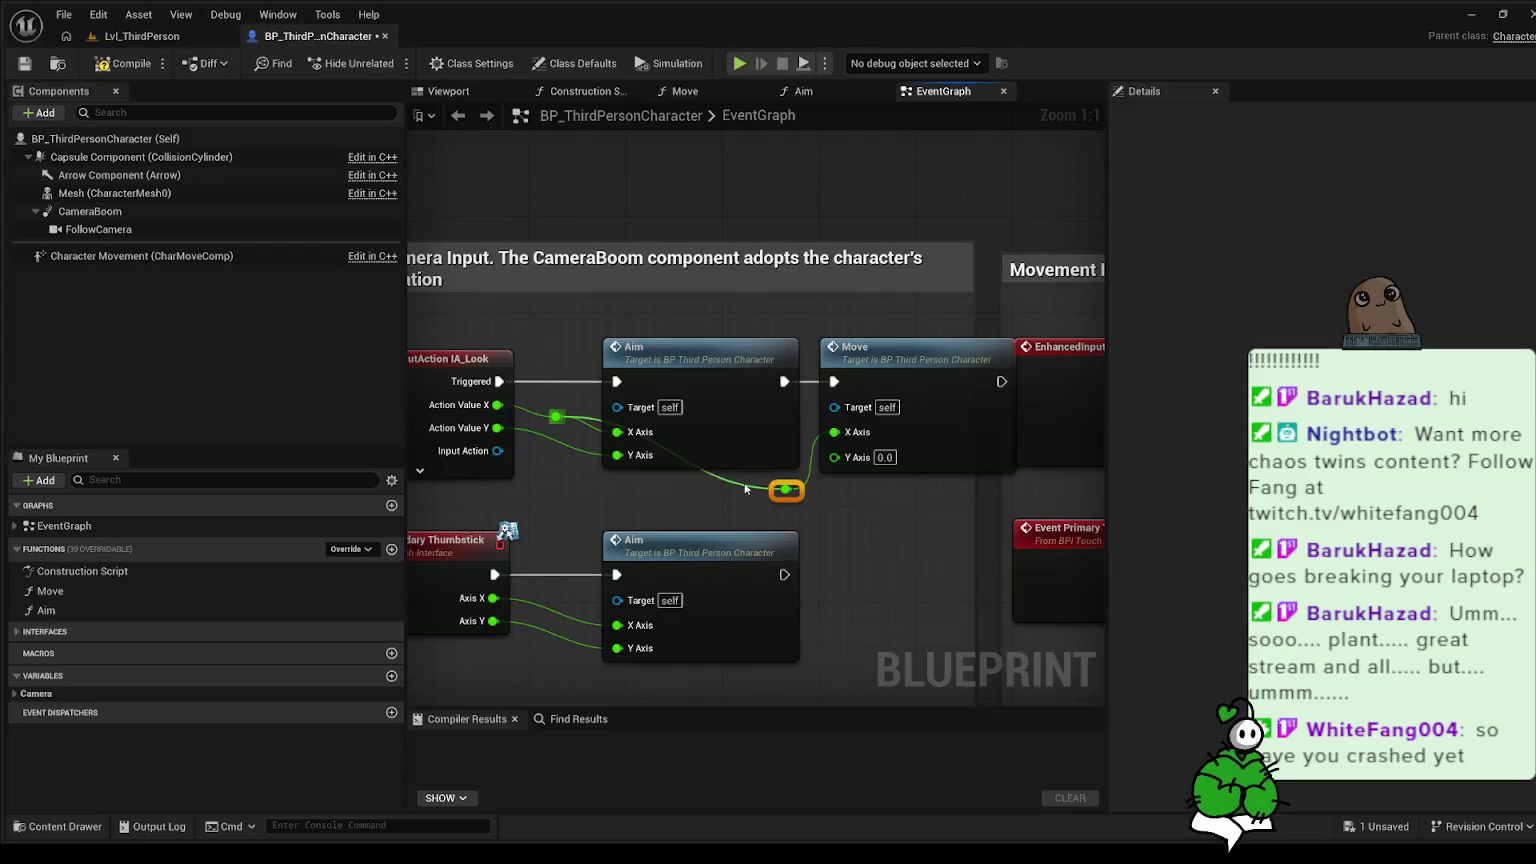
- Route the Action Value Y wire into Move's Y Axis through reroute points lined up beneath Aim
{"action": "left_click_drag", "start_coordinate": [785, 488], "coordinate": [617, 488]}
{"action": "left_click", "coordinate": [652, 466]}
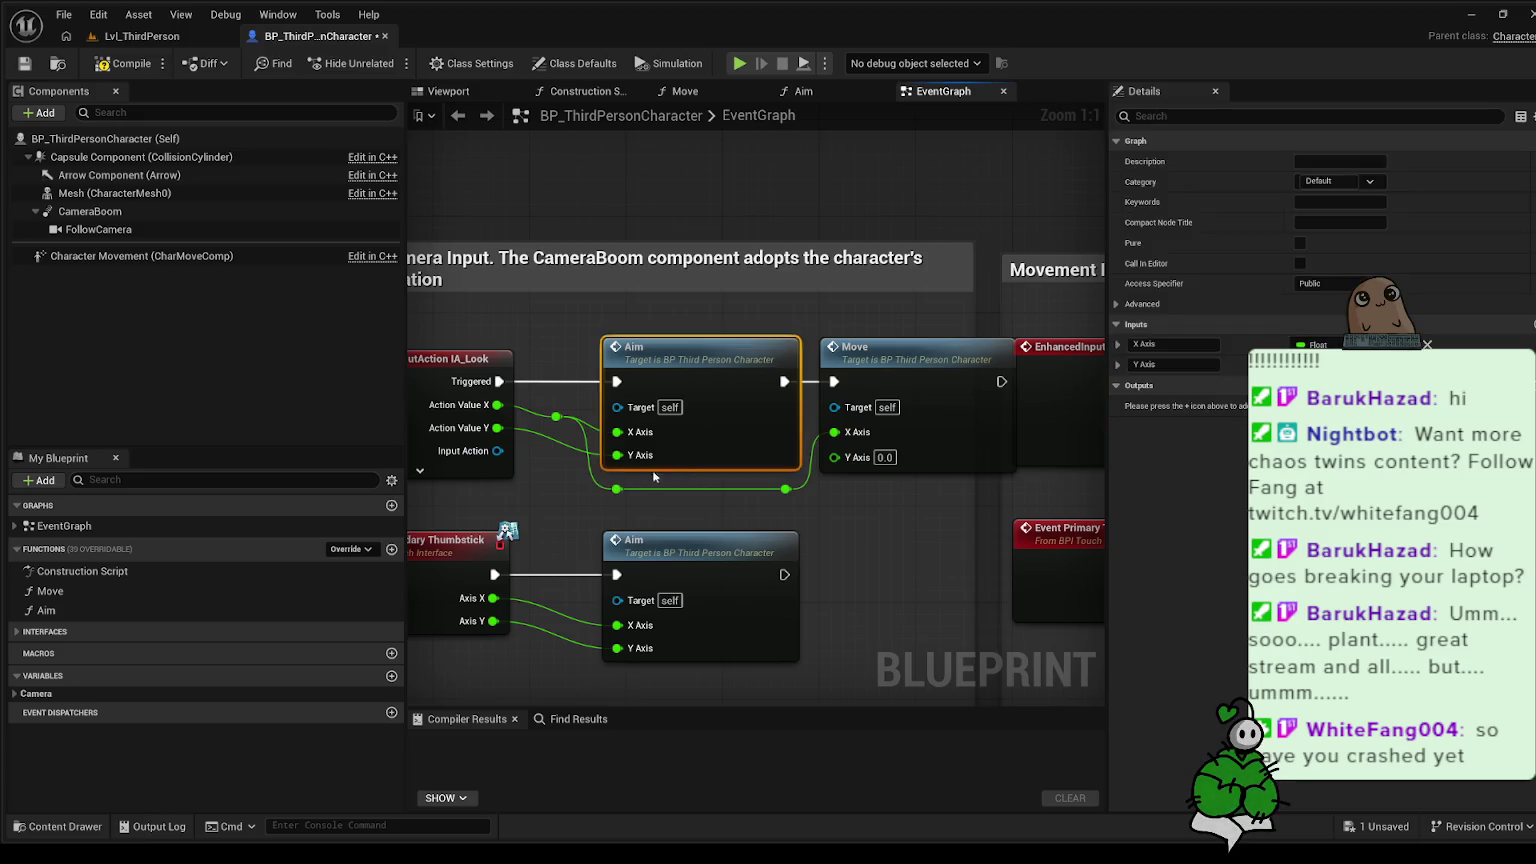
{"action": "double_click", "coordinate": [558, 441]}
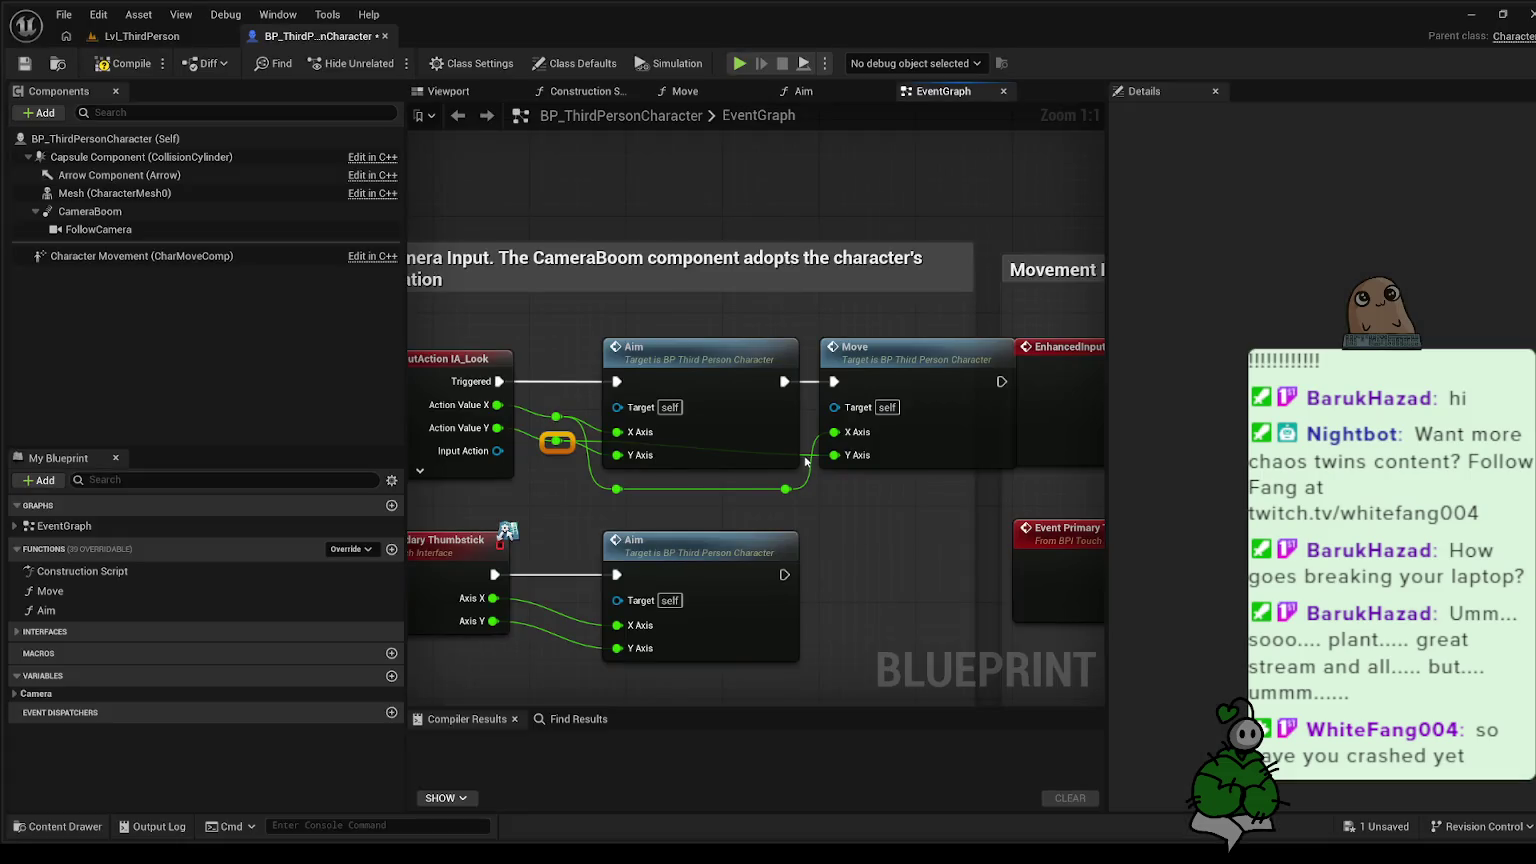
{"action": "double_click", "coordinate": [803, 455]}
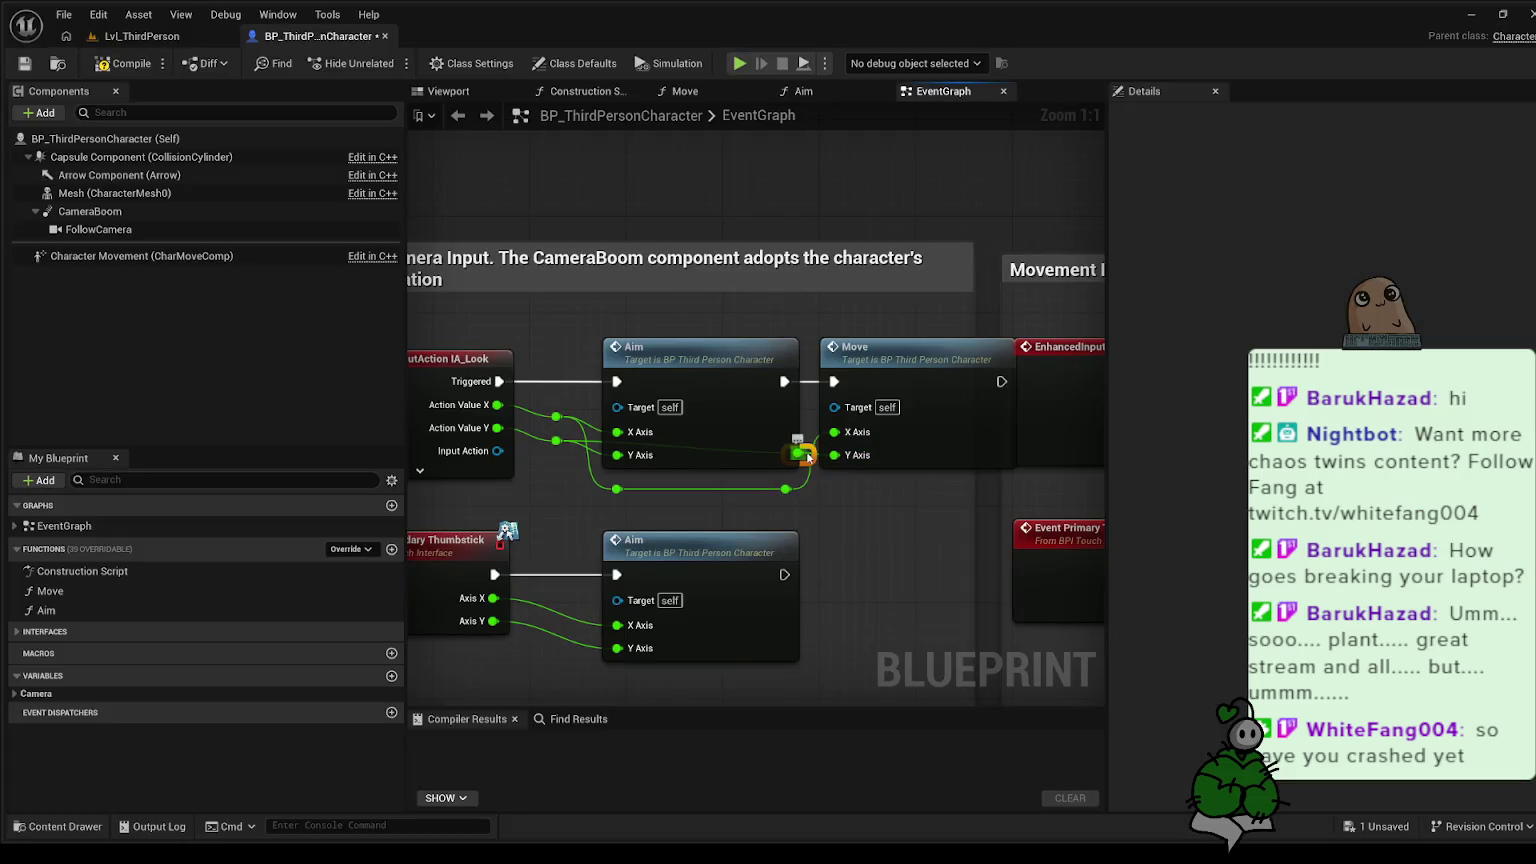
{"action": "left_click_drag", "start_coordinate": [806, 455], "coordinate": [796, 515]}
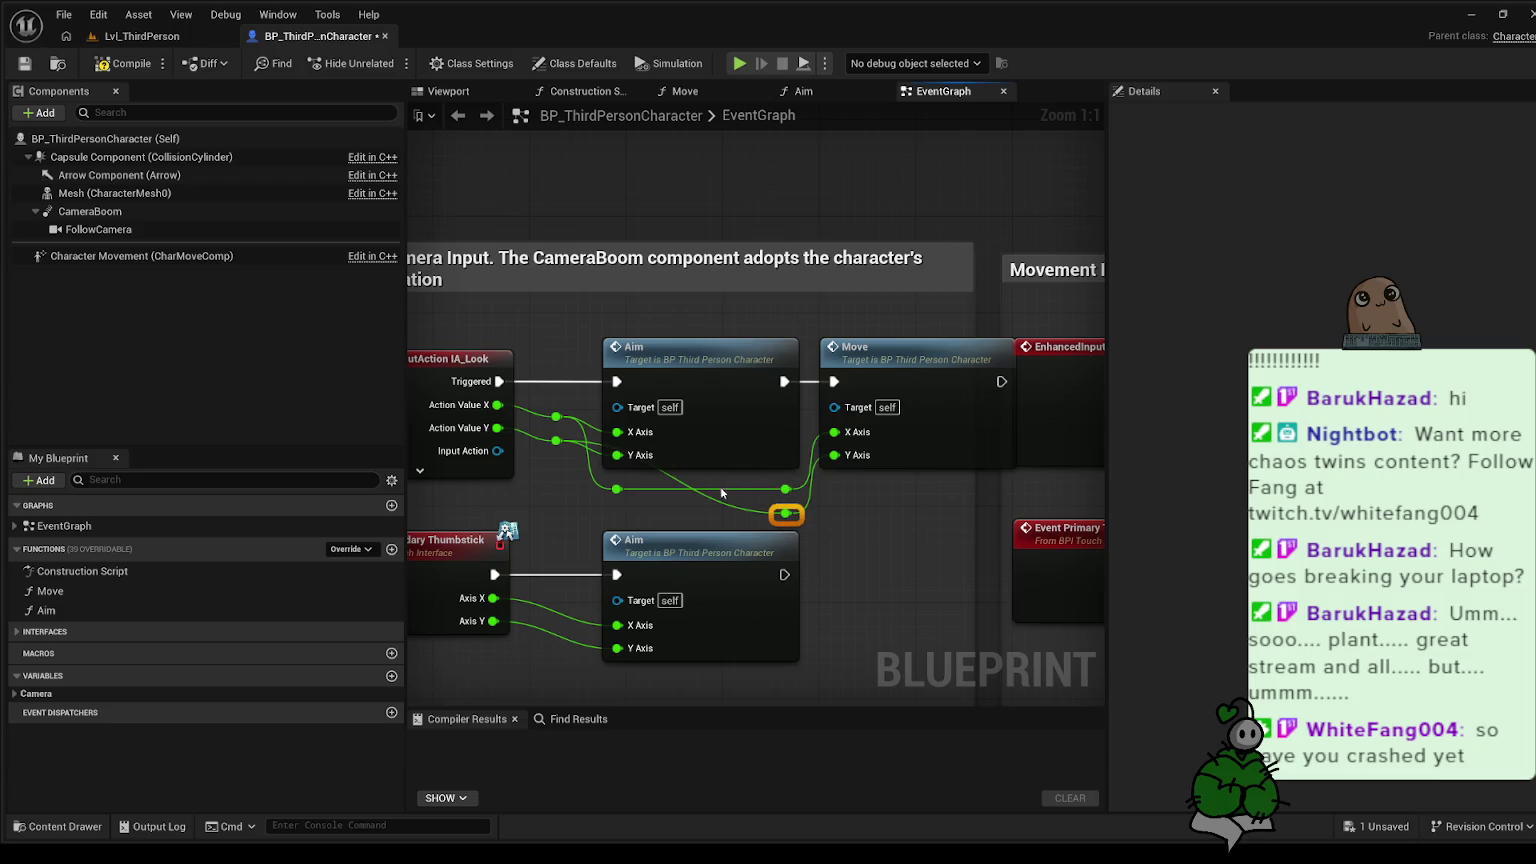
{"action": "double_click", "coordinate": [677, 478]}
{"action": "left_click_drag", "start_coordinate": [683, 488], "coordinate": [631, 510]}
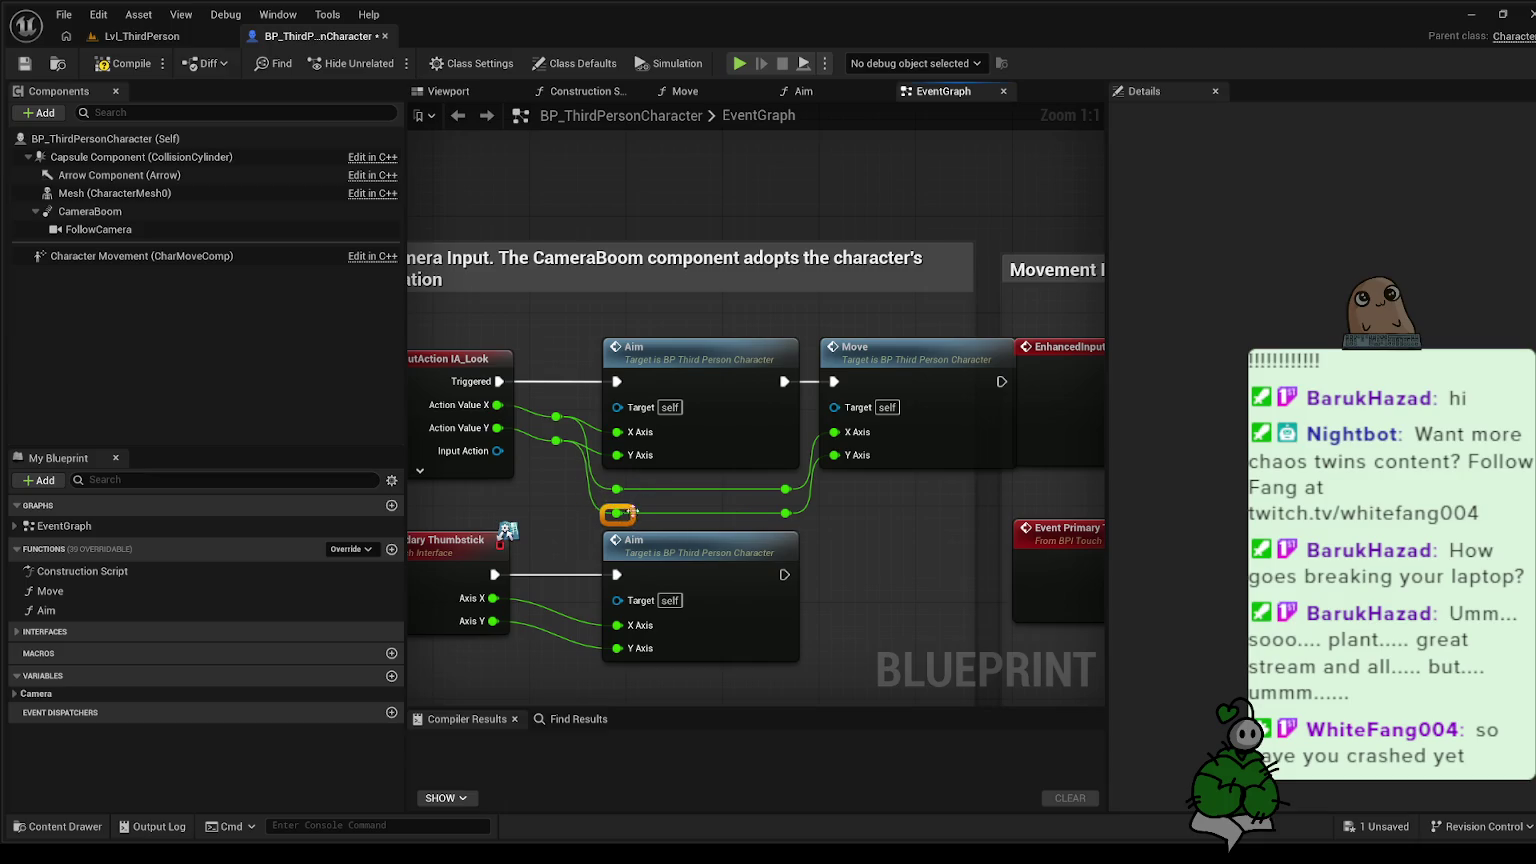
{"action": "scroll", "coordinate": [894, 518], "scroll_direction": "down", "scroll_amount": 3}
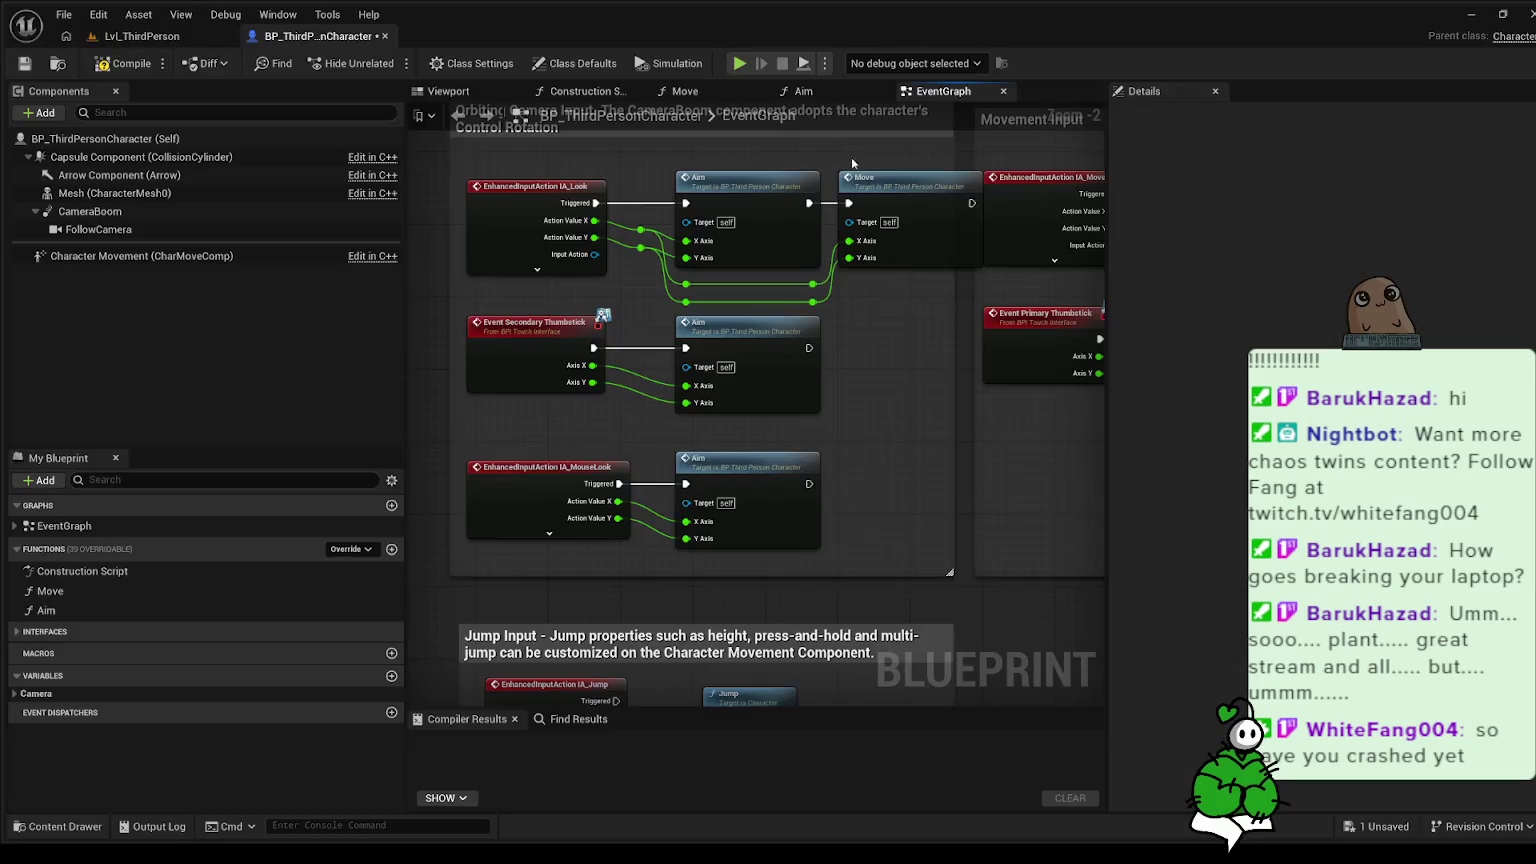
- Duplicate the Move node and place the copy beside the lower Aim node
{"action": "left_click", "coordinate": [880, 183]}
{"action": "key", "text": "ctrl+c"}
{"action": "key", "text": "ctrl+v"}
{"action": "mouse_move", "coordinate": [966, 320]}
{"action": "left_mouse_down"}
{"action": "mouse_move", "coordinate": [985, 399]}
{"action": "mouse_move", "coordinate": [880, 464]}
{"action": "mouse_move", "coordinate": [887, 478]}
{"action": "left_mouse_up"}
{"action": "scroll", "coordinate": [888, 385], "scroll_direction": "down", "scroll_amount": 1}
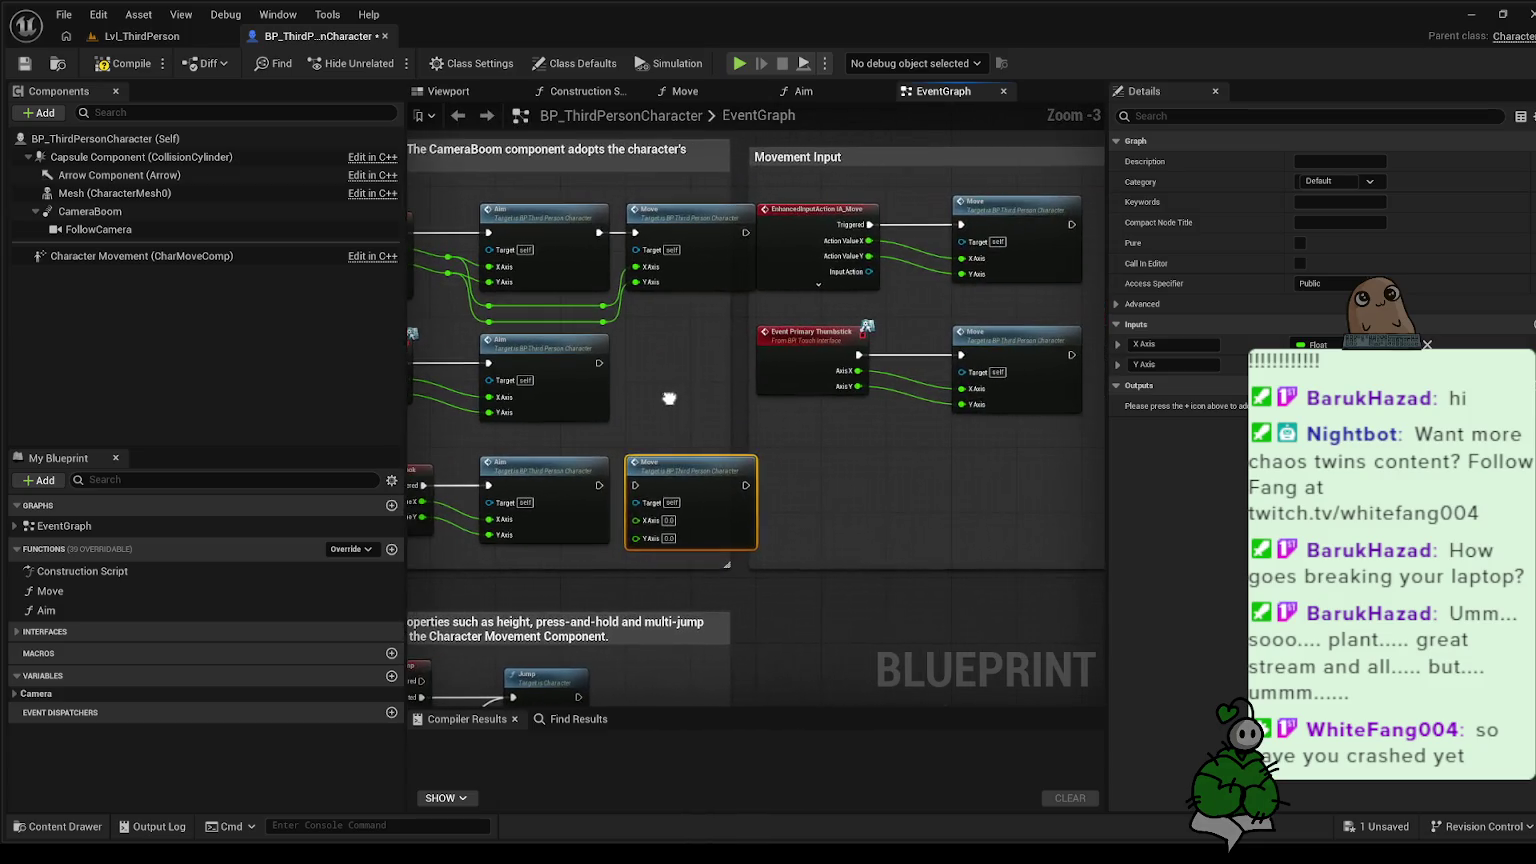
- Box-select the two reroute points and delete them, then undo with Ctrl+Z
{"action": "right_click", "coordinate": [668, 397]}
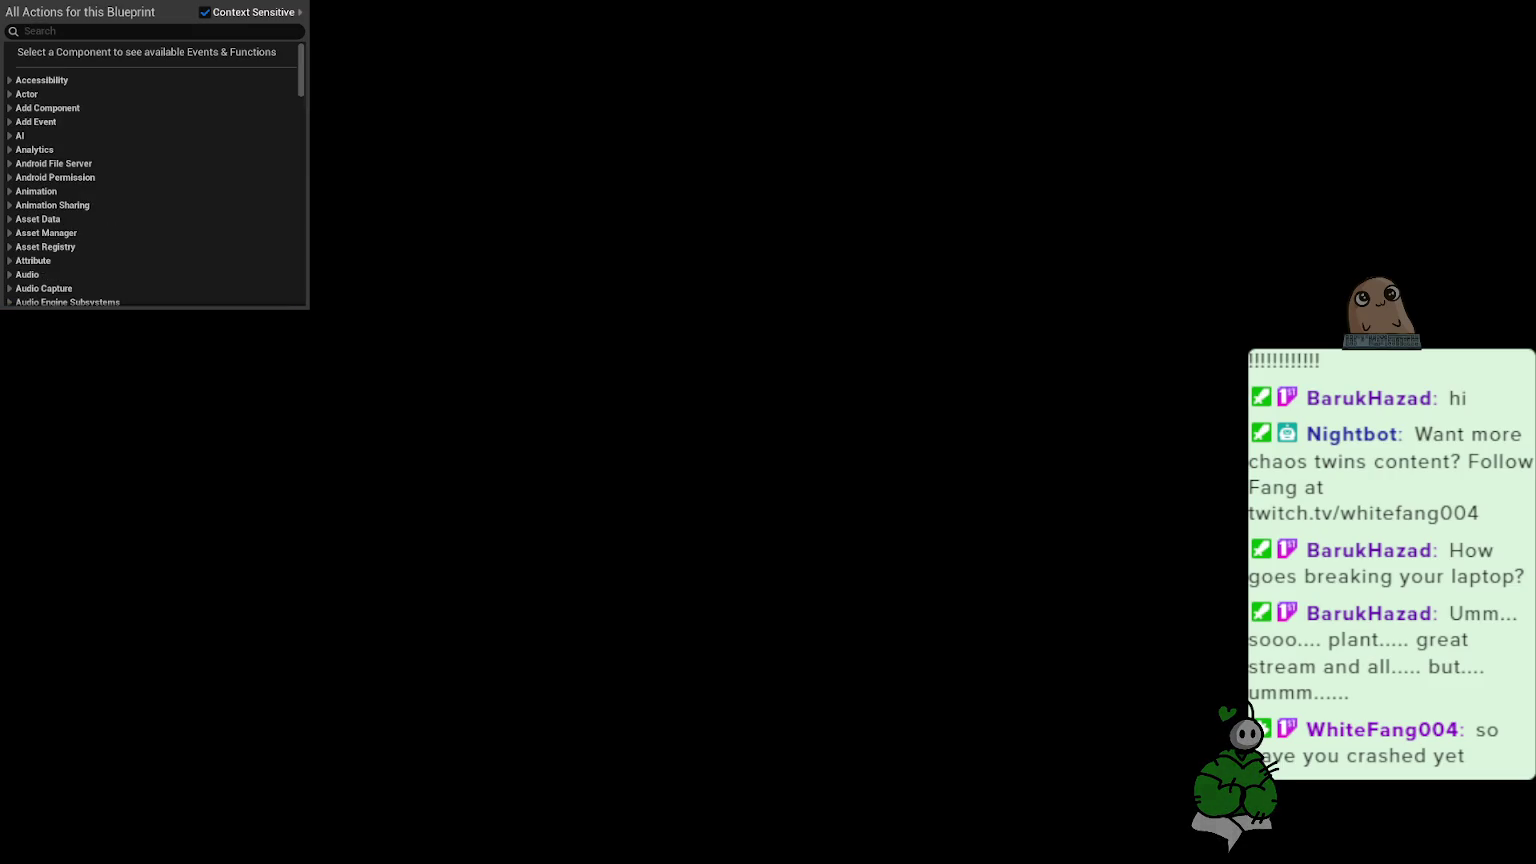
{"action": "key", "text": "Escape"}
{"action": "right_click", "coordinate": [2, 5]}
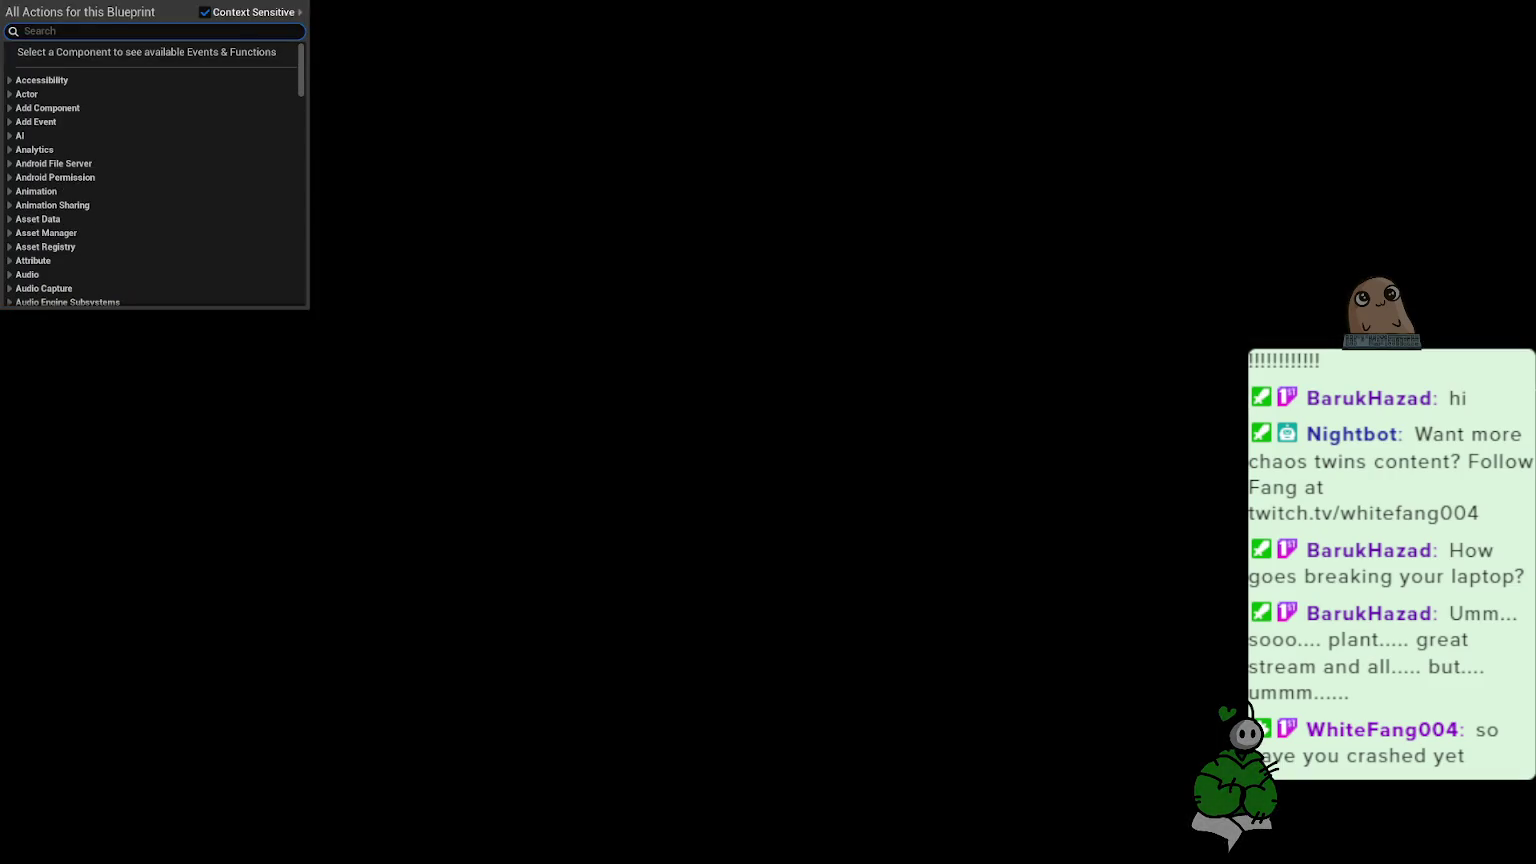
{"action": "left_click", "coordinate": [546, 197]}
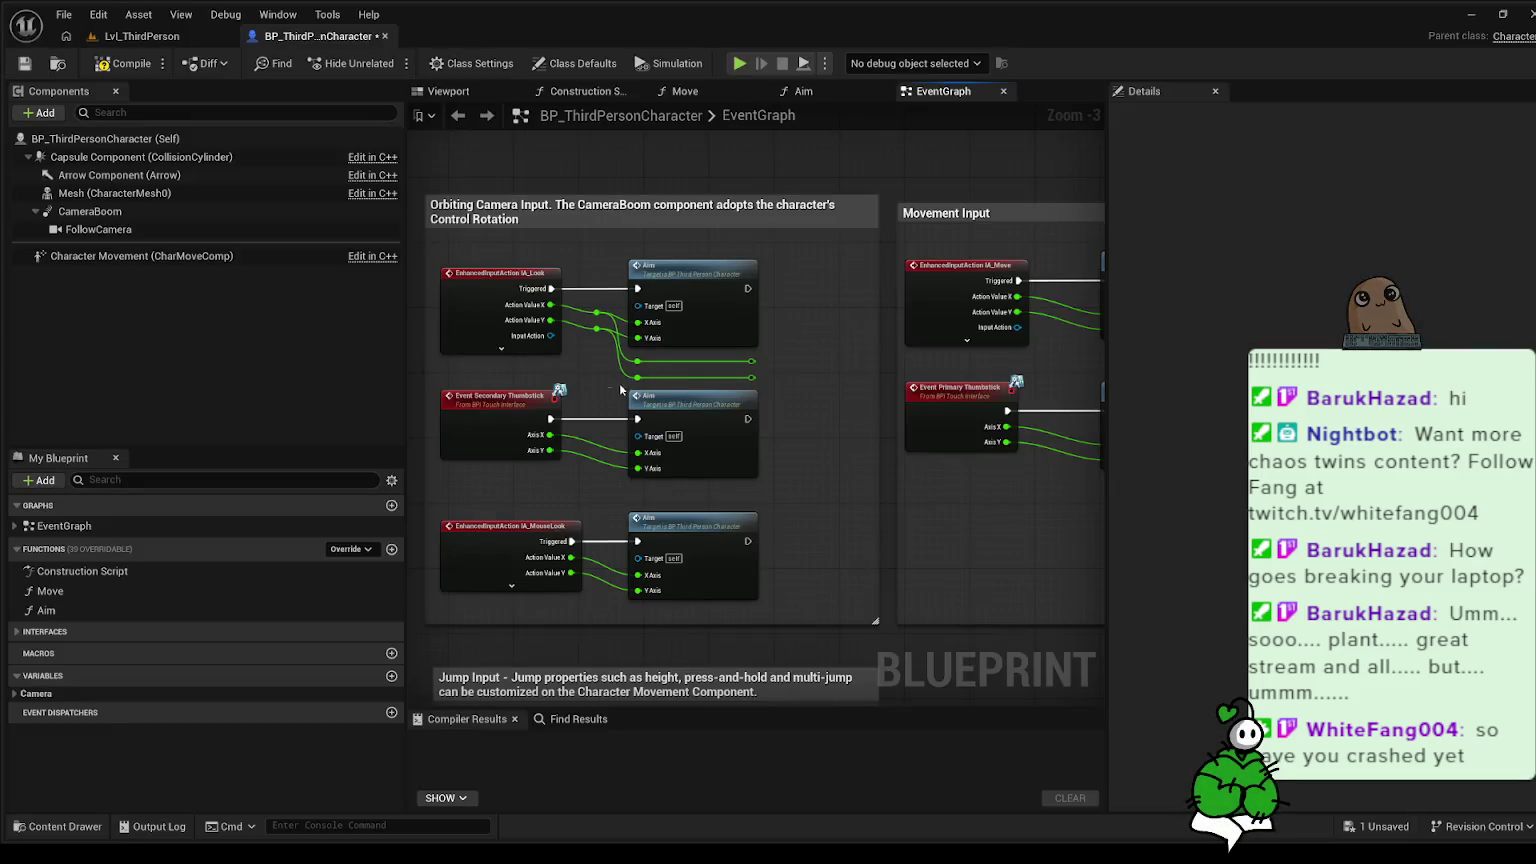
{"action": "left_click_drag", "start_coordinate": [609, 387], "coordinate": [771, 362]}
{"action": "key", "text": "Delete"}
{"action": "key", "text": "ctrl+z"}
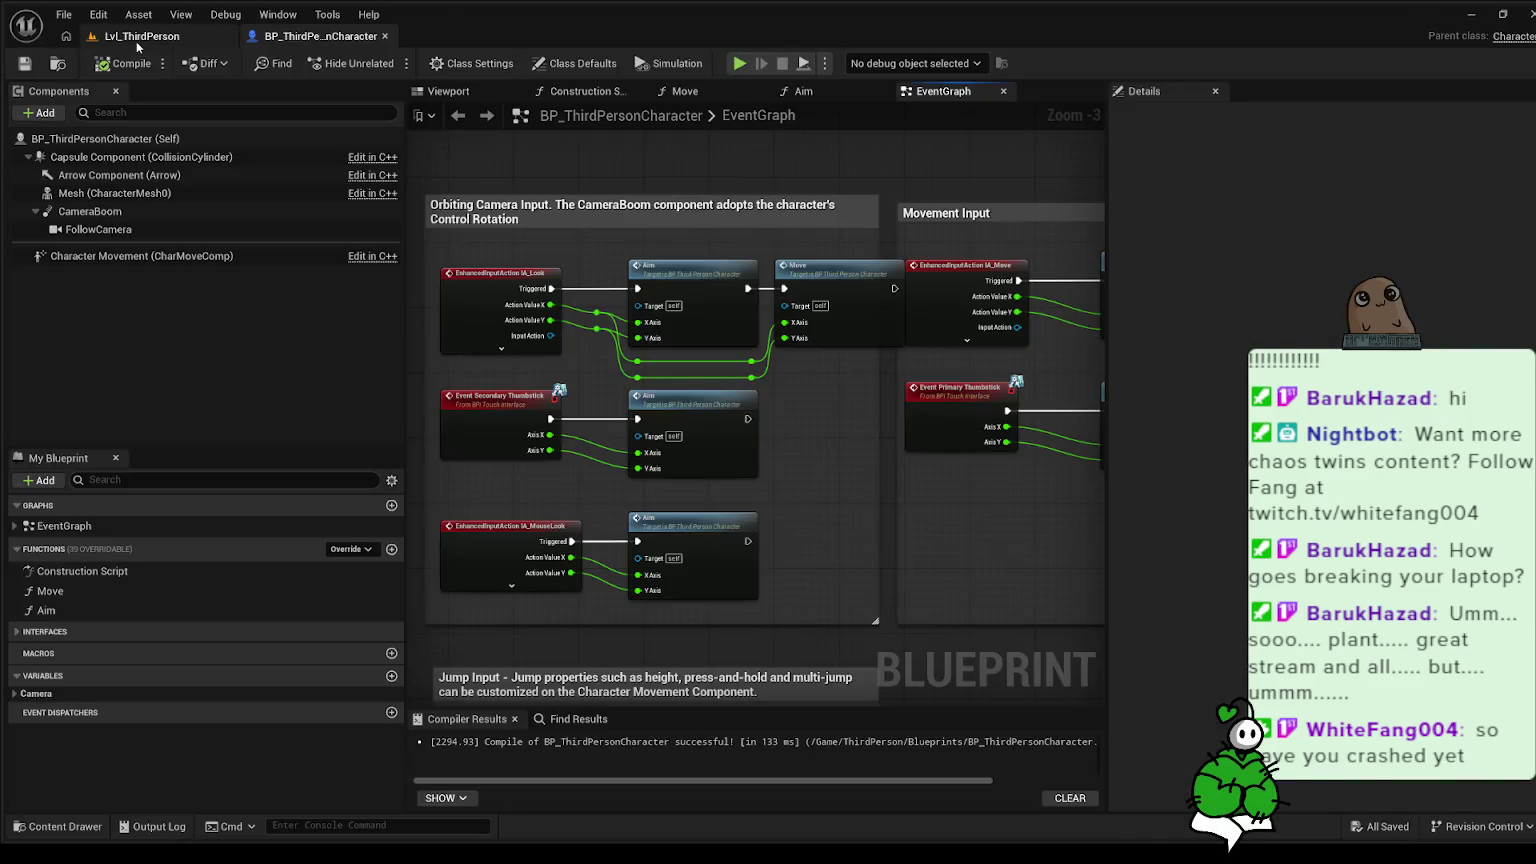
- Play-test Lvl_ThirdPerson in the editor, stop with Esc, and close the message log
{"action": "left_click", "coordinate": [136, 41]}
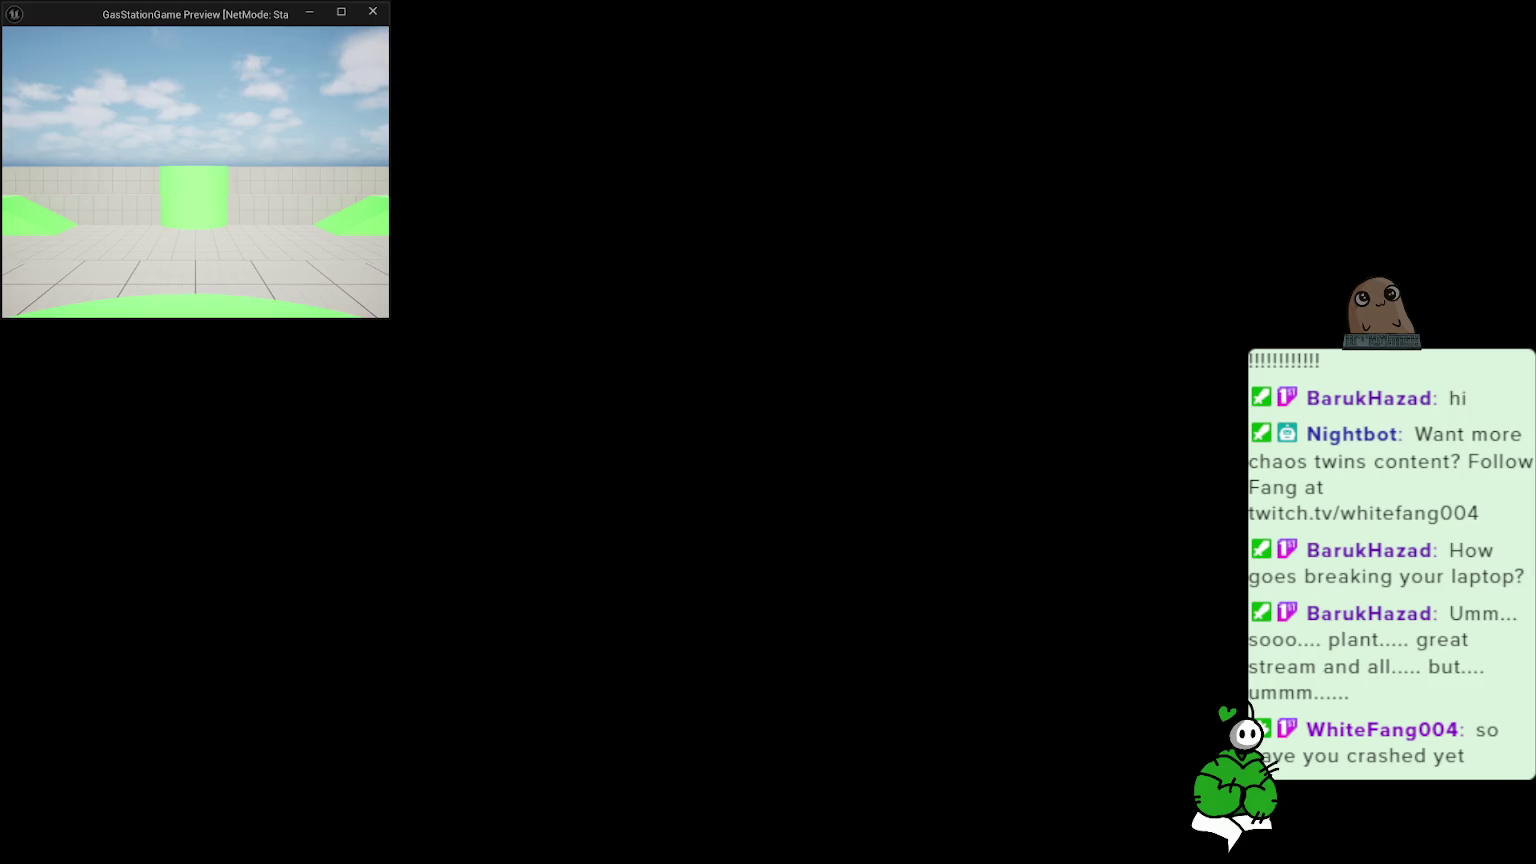
{"action": "key", "text": "Escape"}
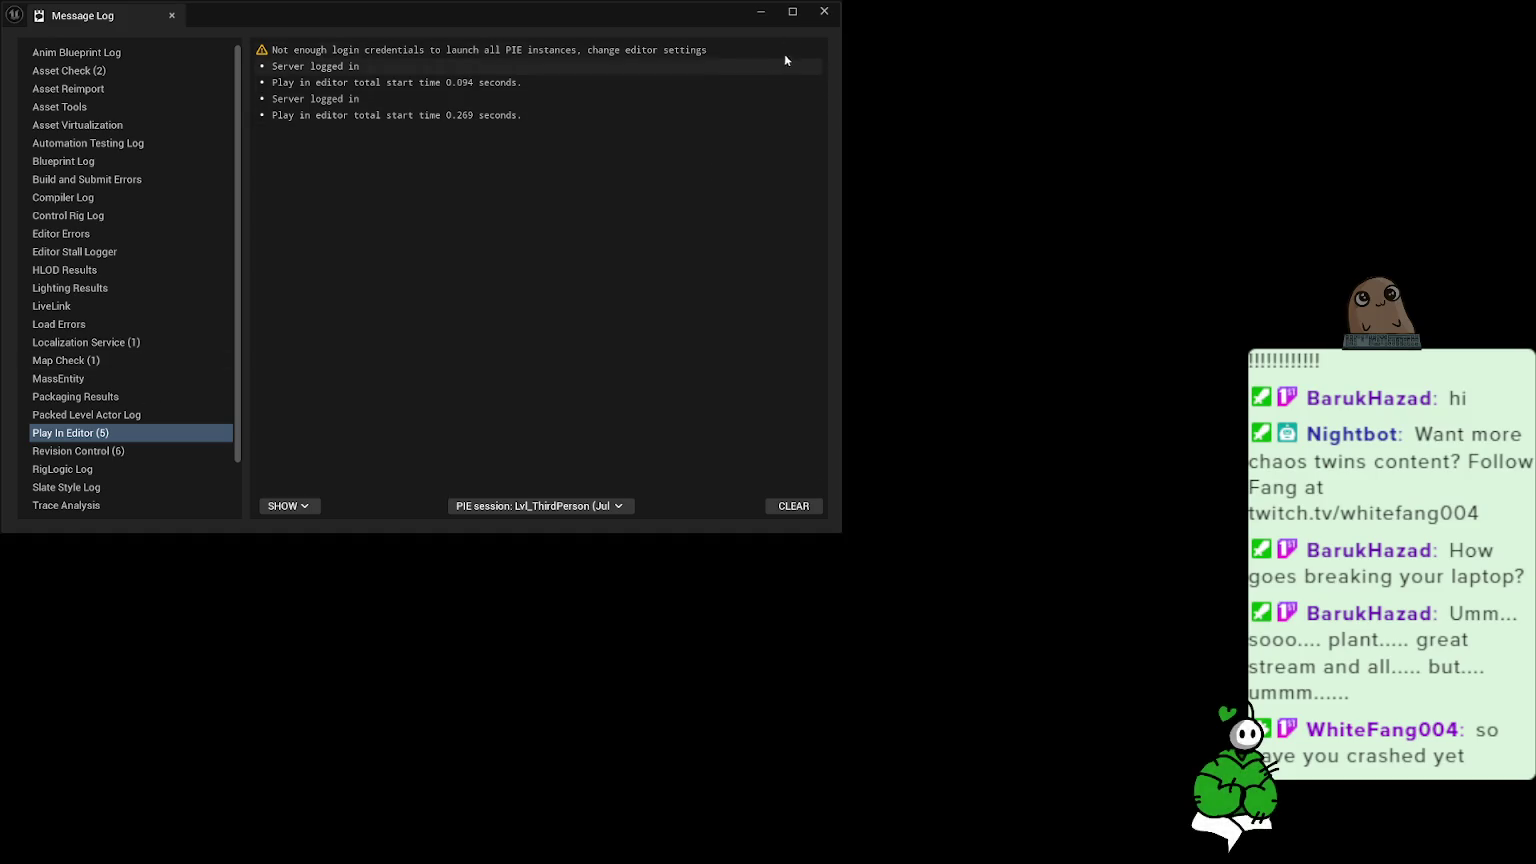
{"action": "left_click", "coordinate": [824, 11]}
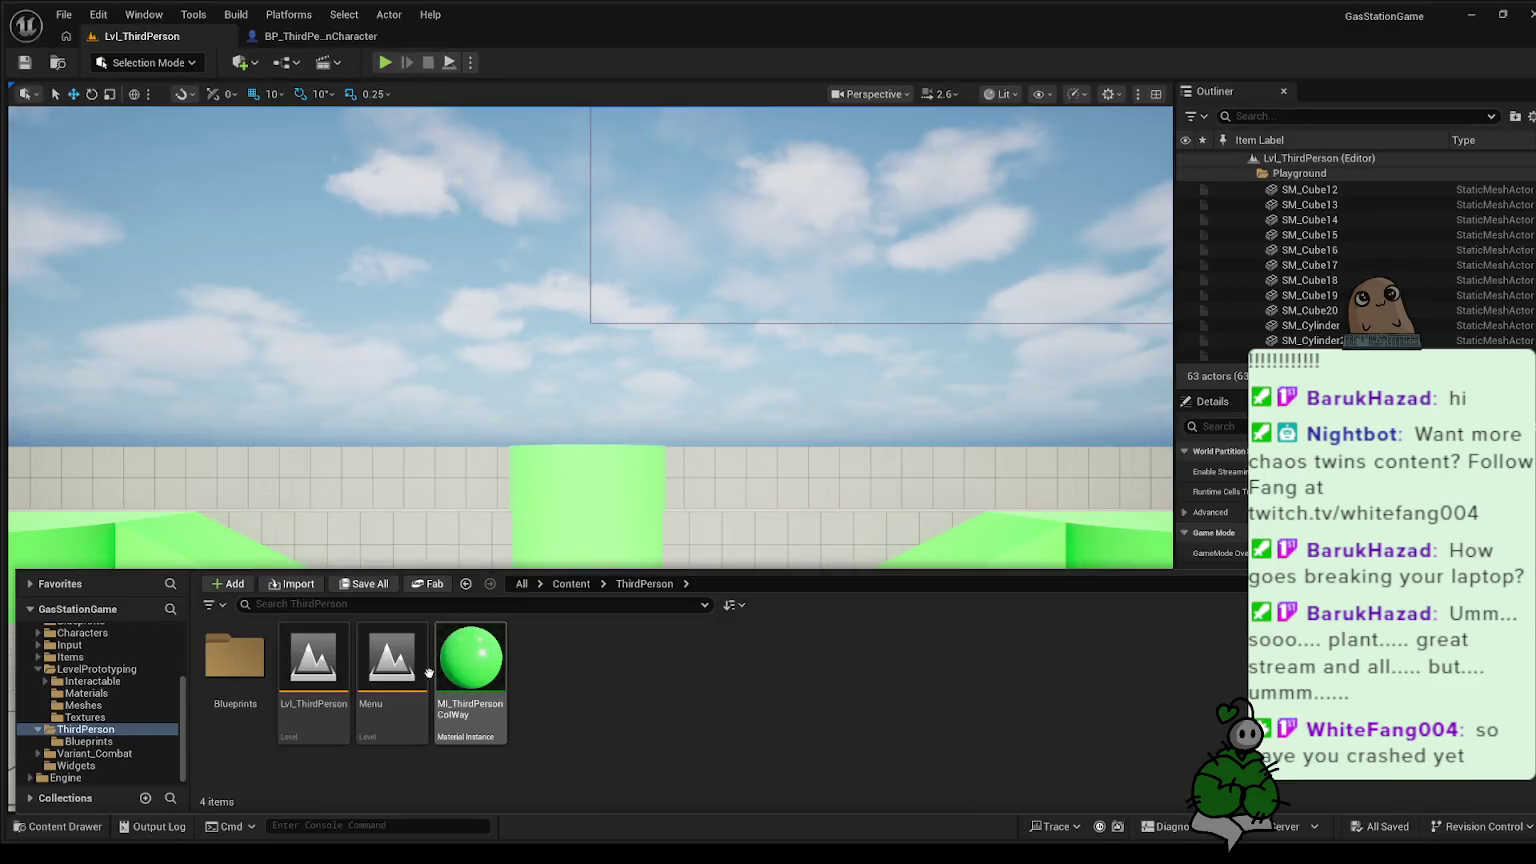
- Play the Menu level, walk the character onto the green disc and back, then stop and close the log
{"action": "double_click", "coordinate": [391, 660]}
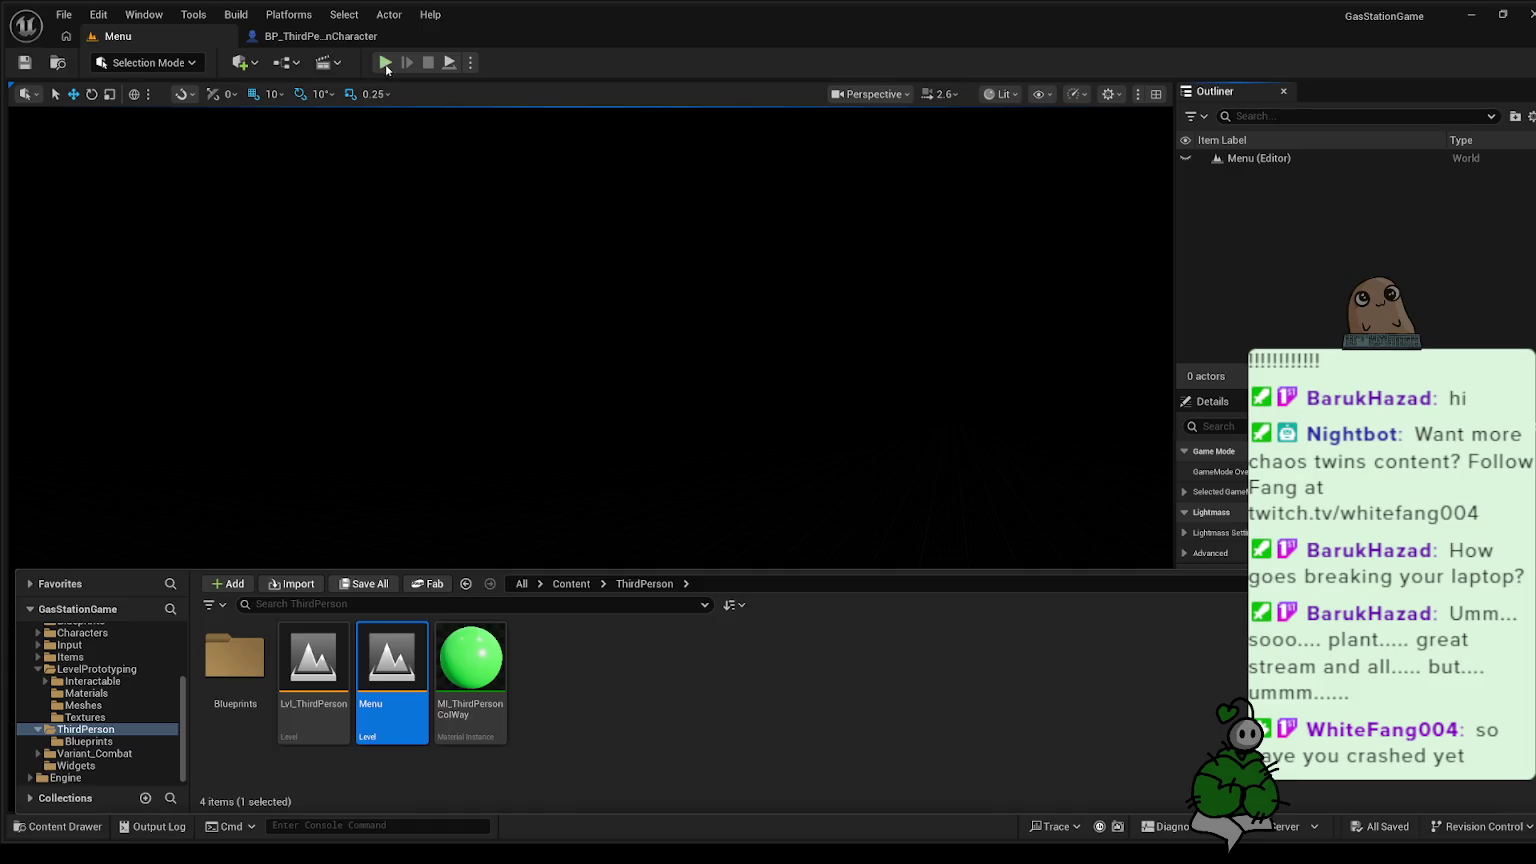
{"action": "left_click", "coordinate": [385, 64]}
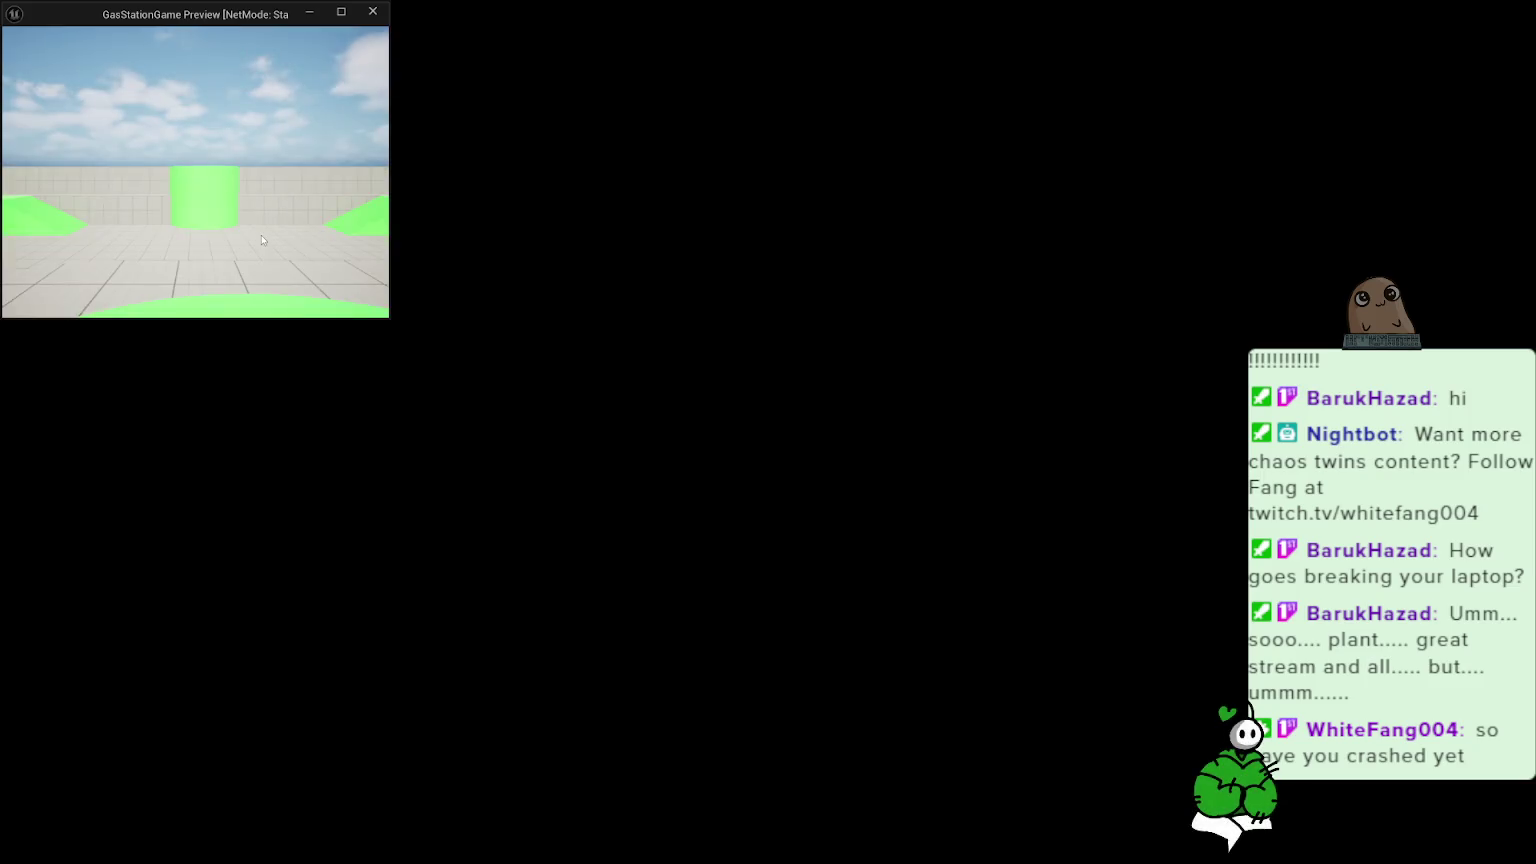
{"action": "key", "text": "w"}
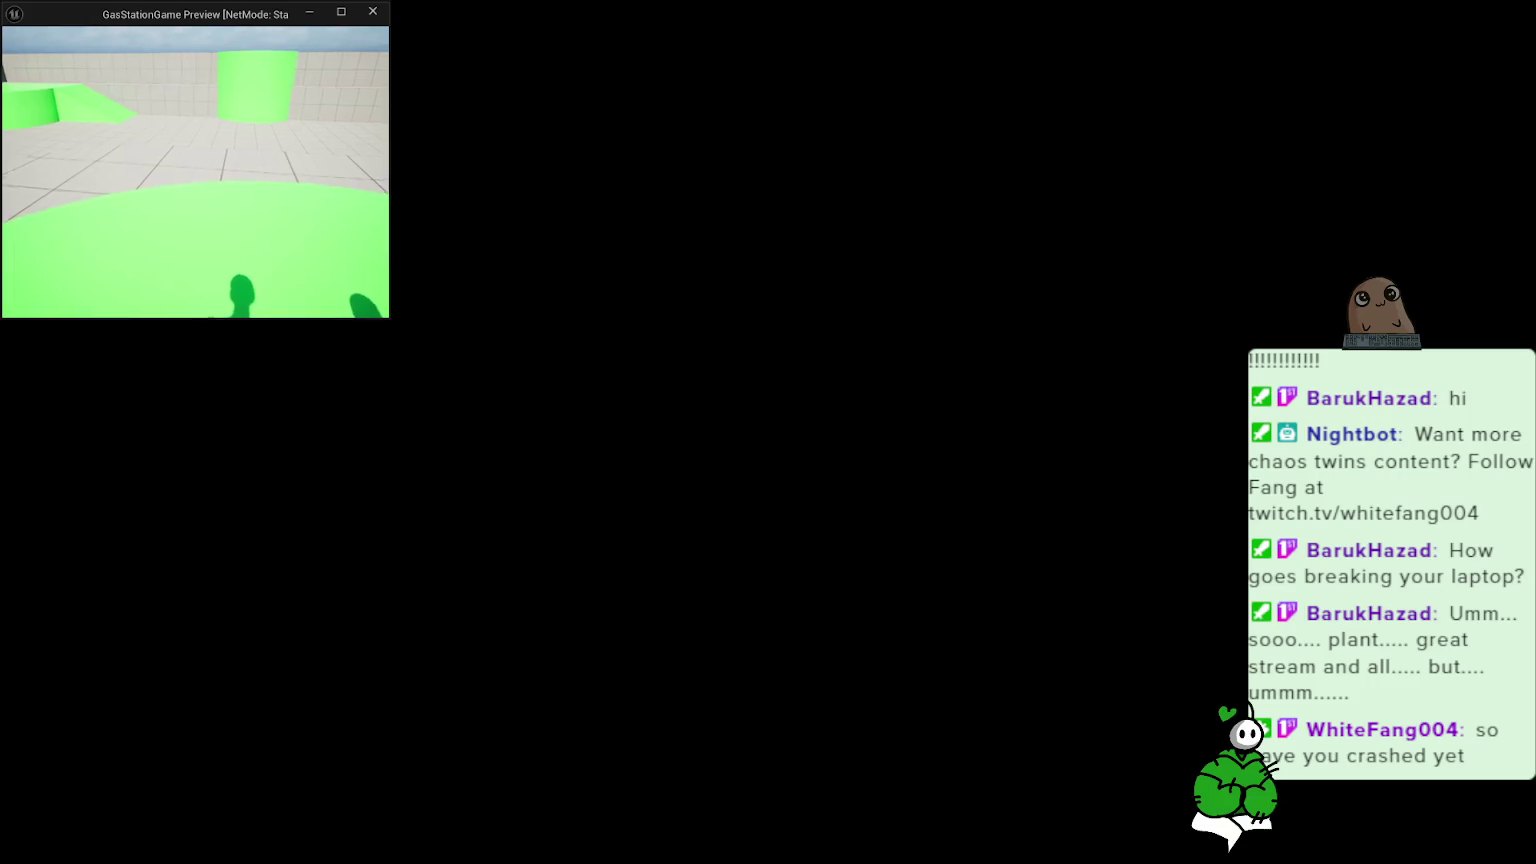
{"action": "key", "text": "w"}
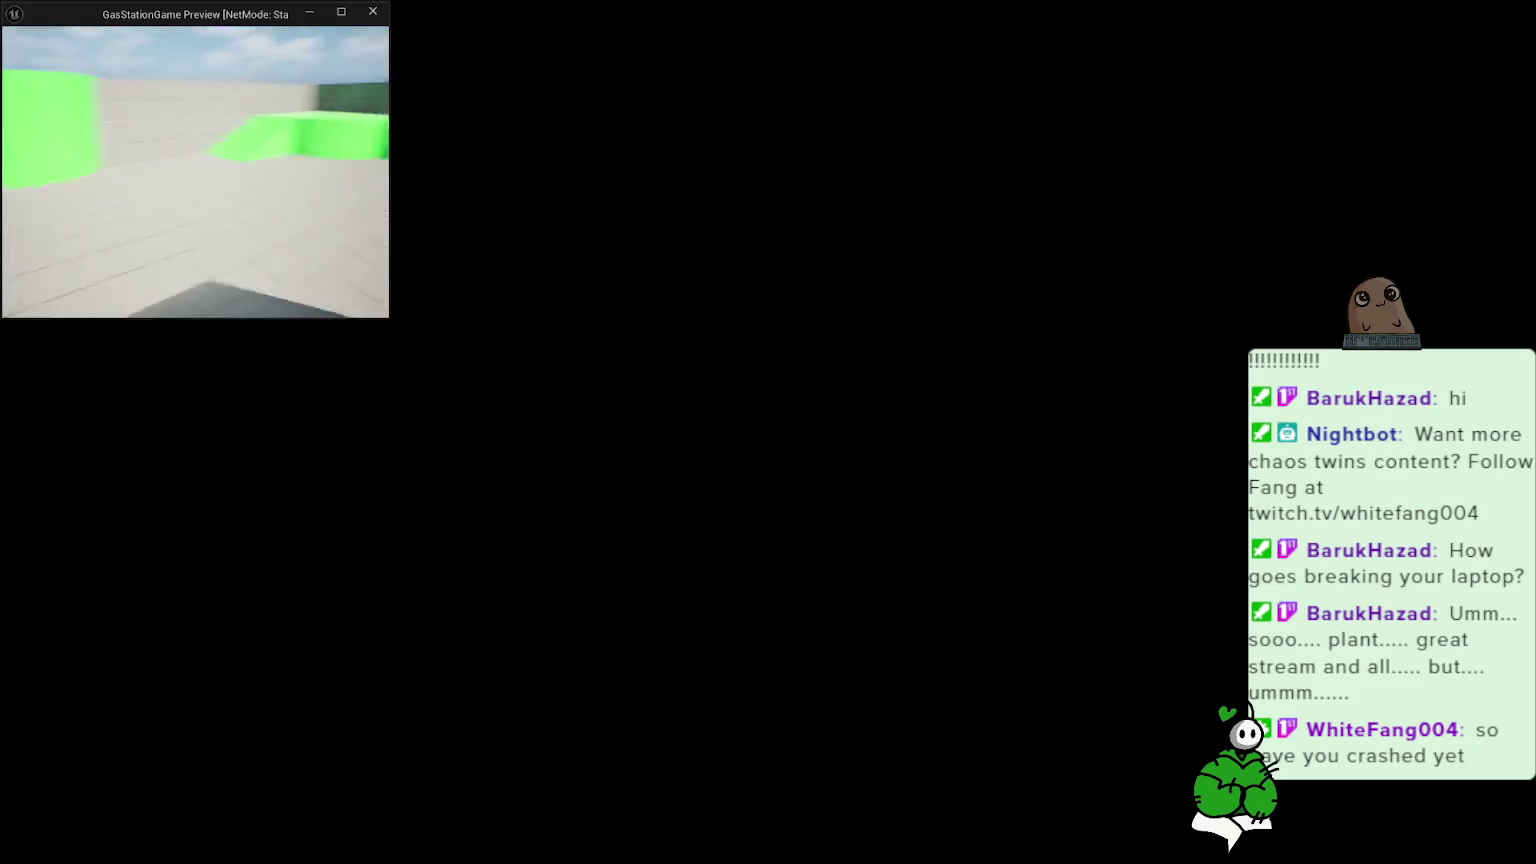
{"action": "key", "text": "s"}
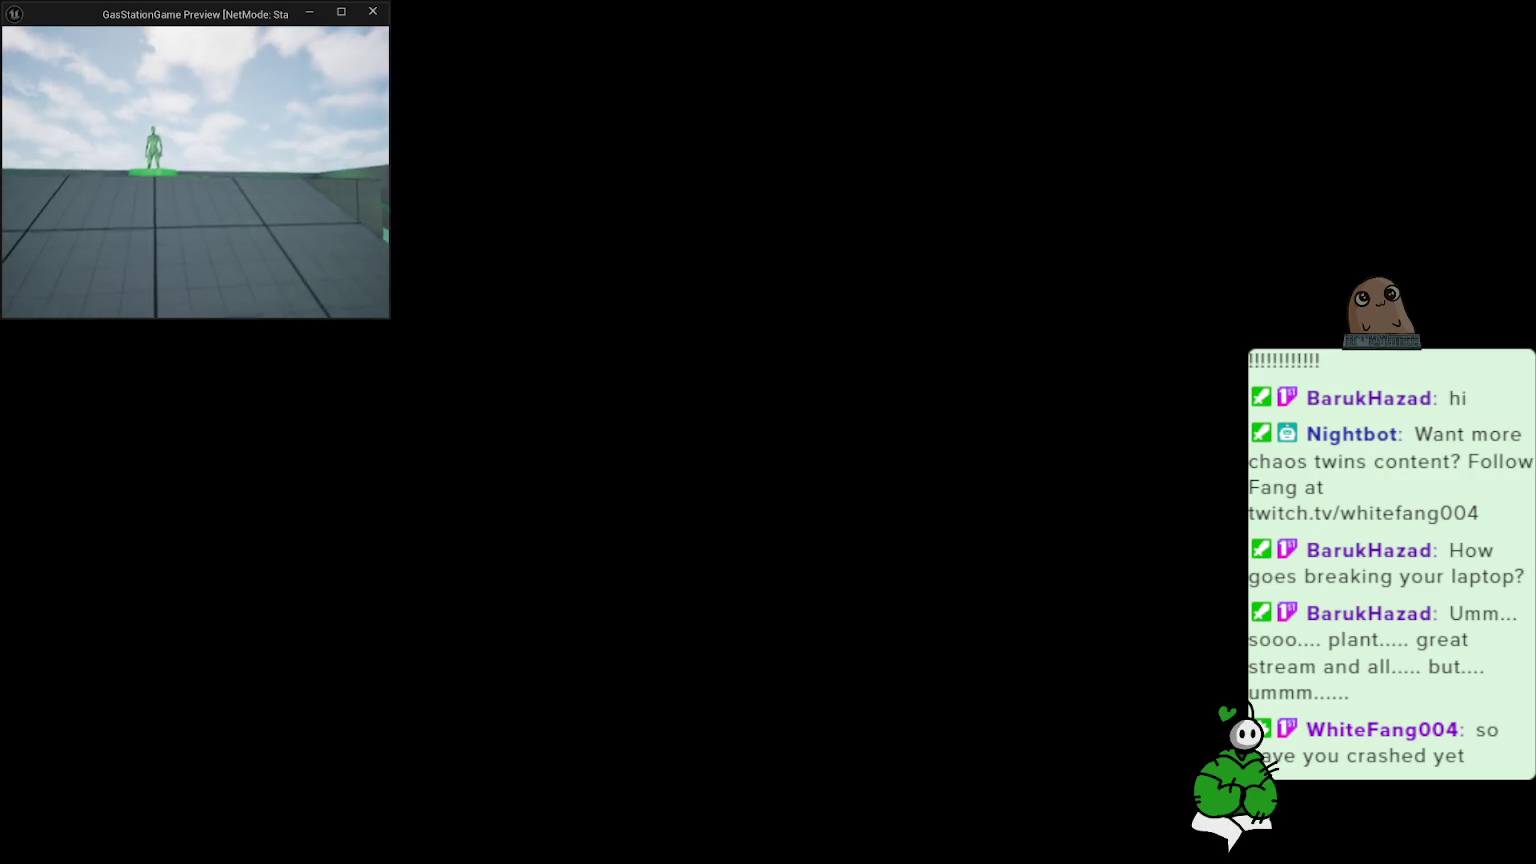
{"action": "key", "text": "w"}
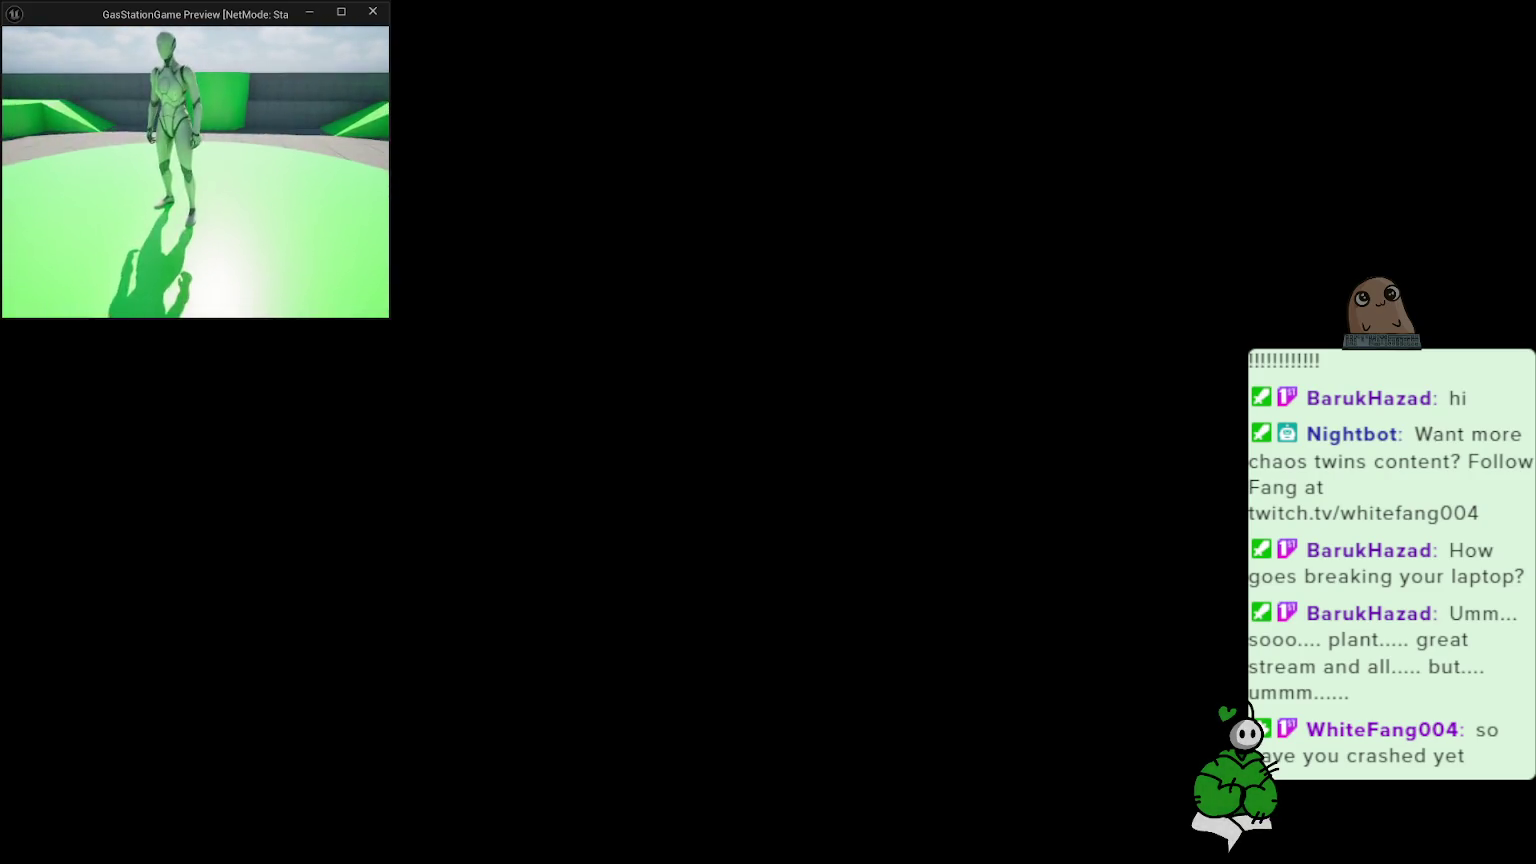
{"action": "key", "text": "s"}
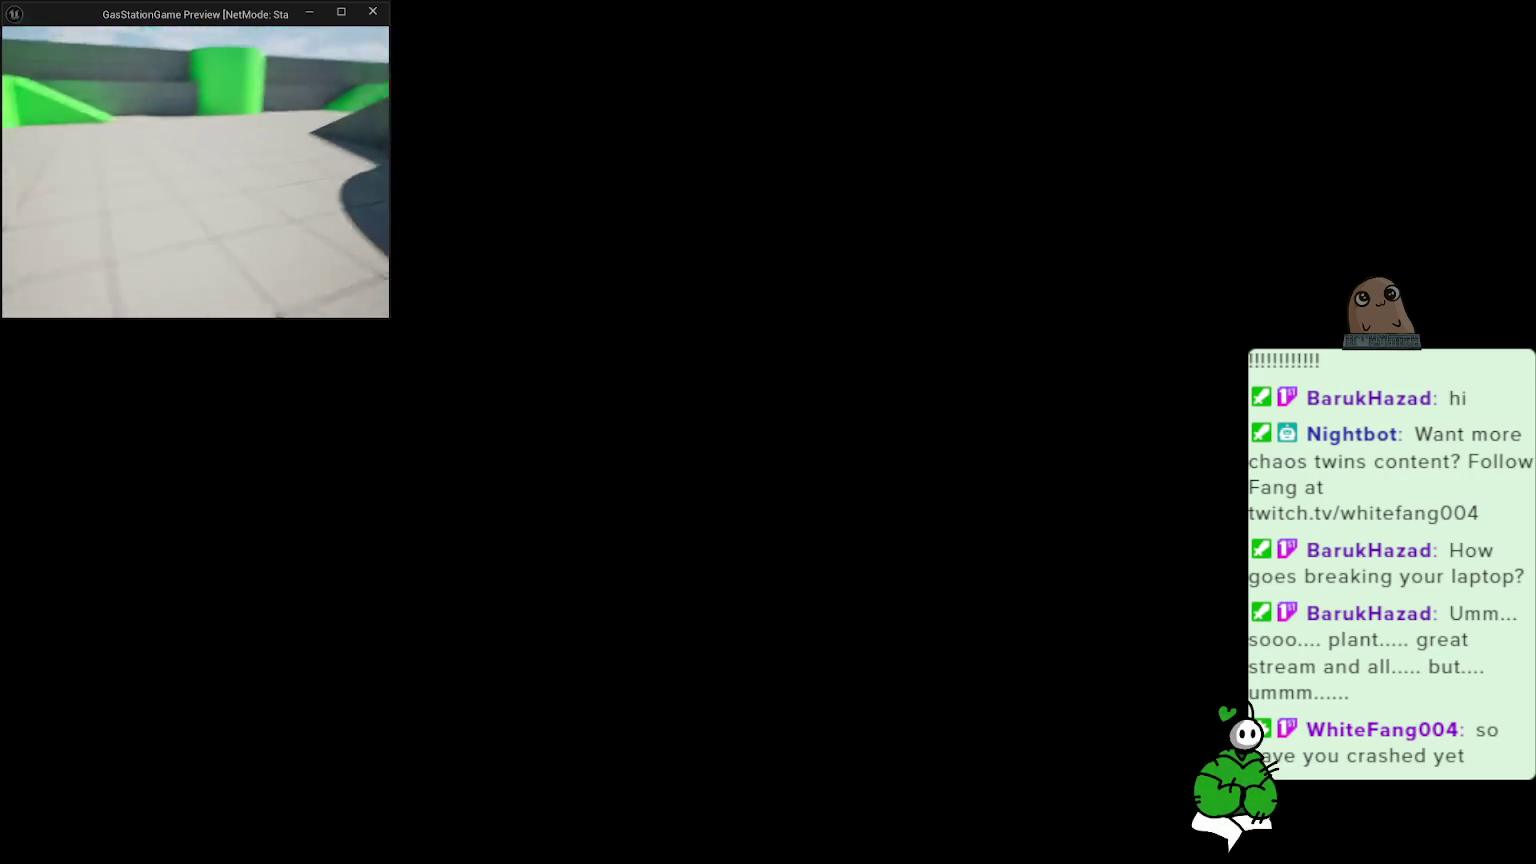
{"action": "key", "text": "w"}
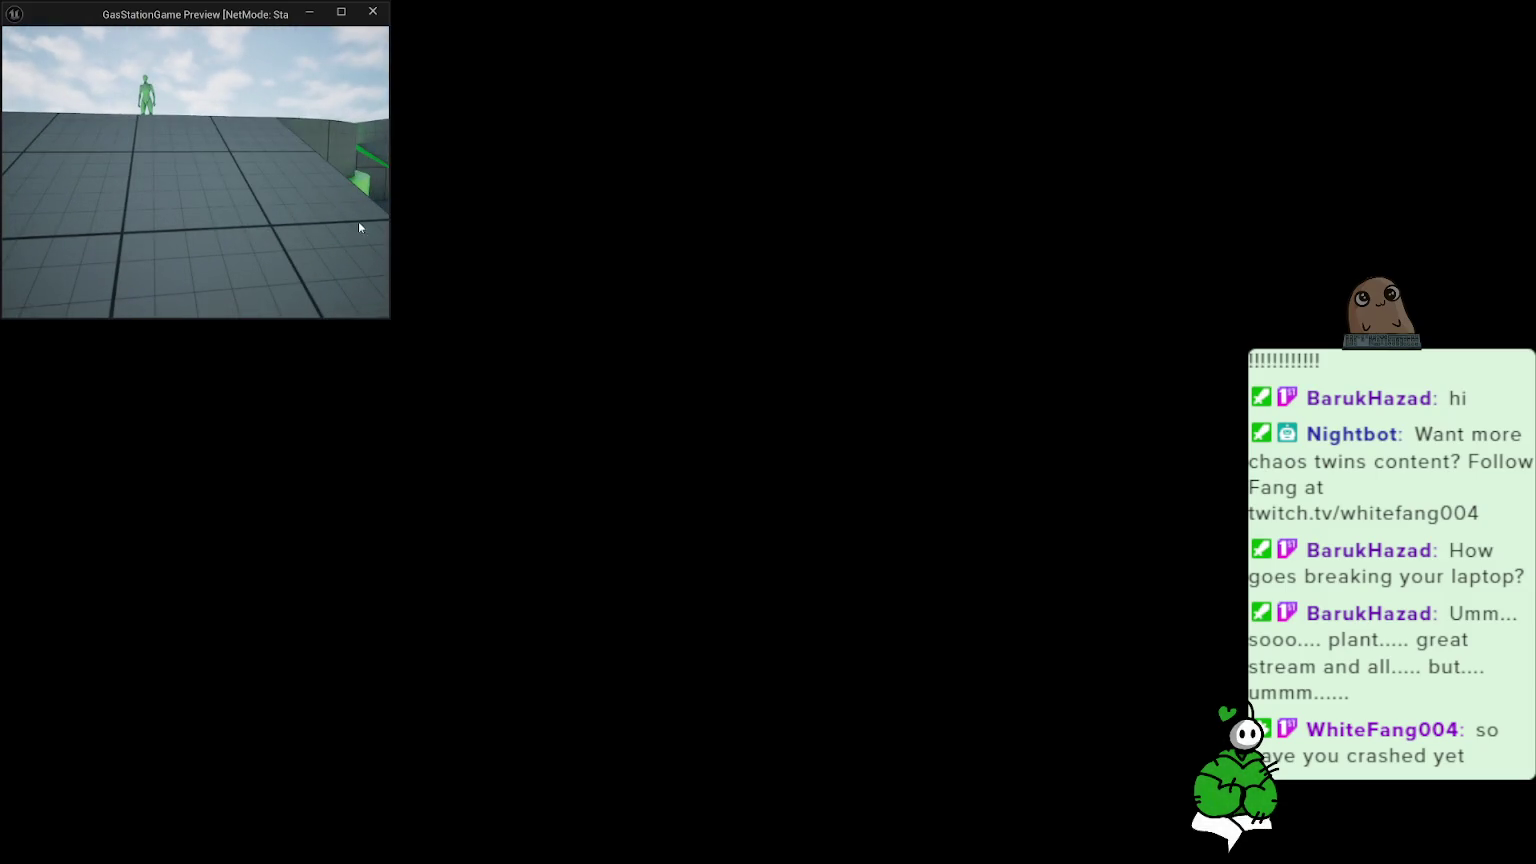
{"action": "key", "text": "Escape"}
{"action": "left_click", "coordinate": [825, 11]}
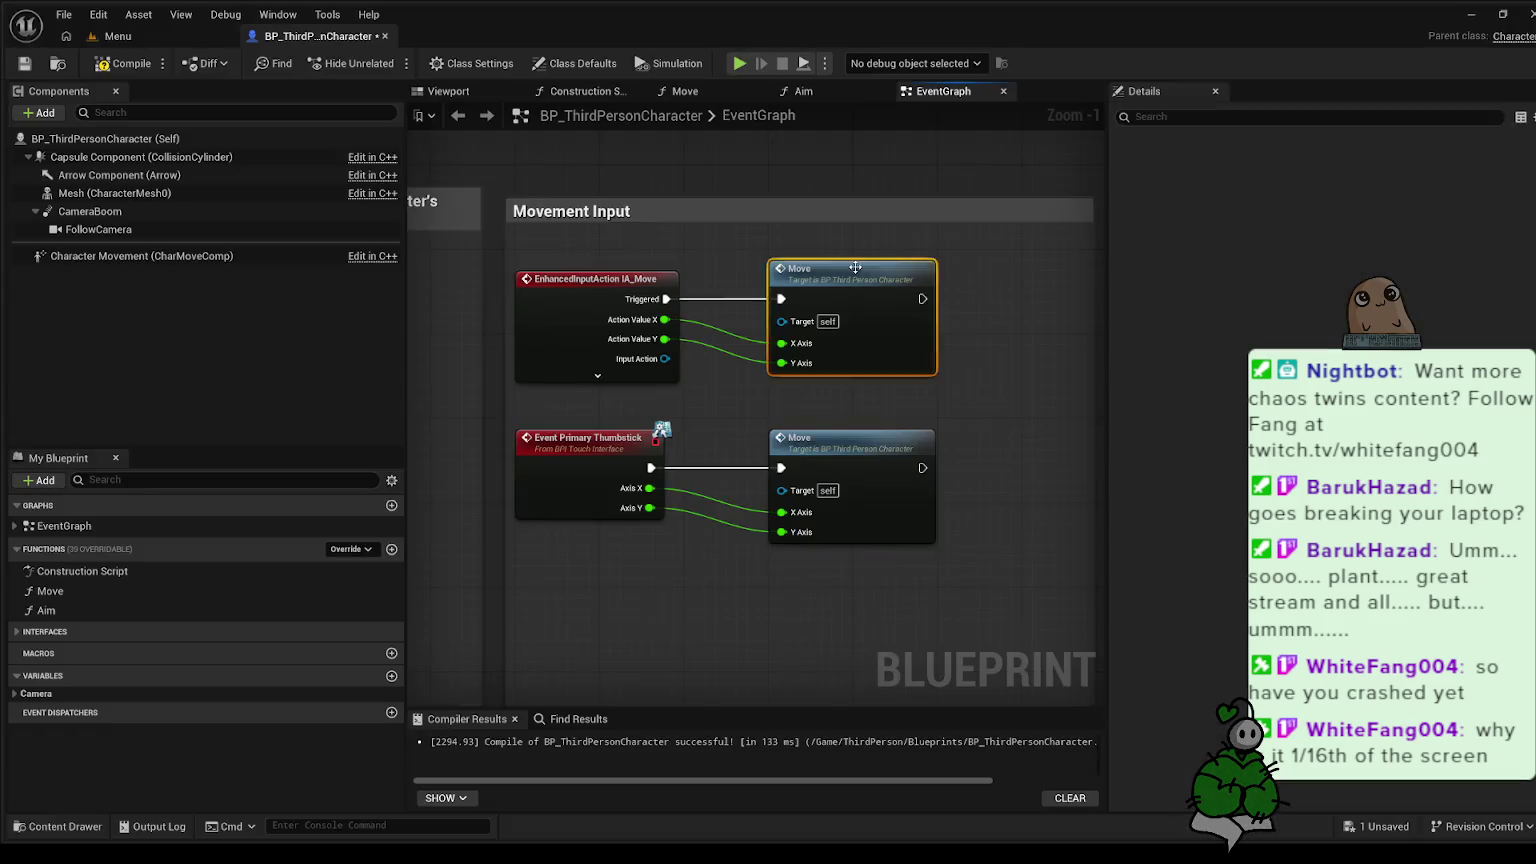
- Inspect the Move function's Forward/Backward and Add Movement Input nodes, then show the Aim graph
{"action": "double_click", "coordinate": [854, 266]}
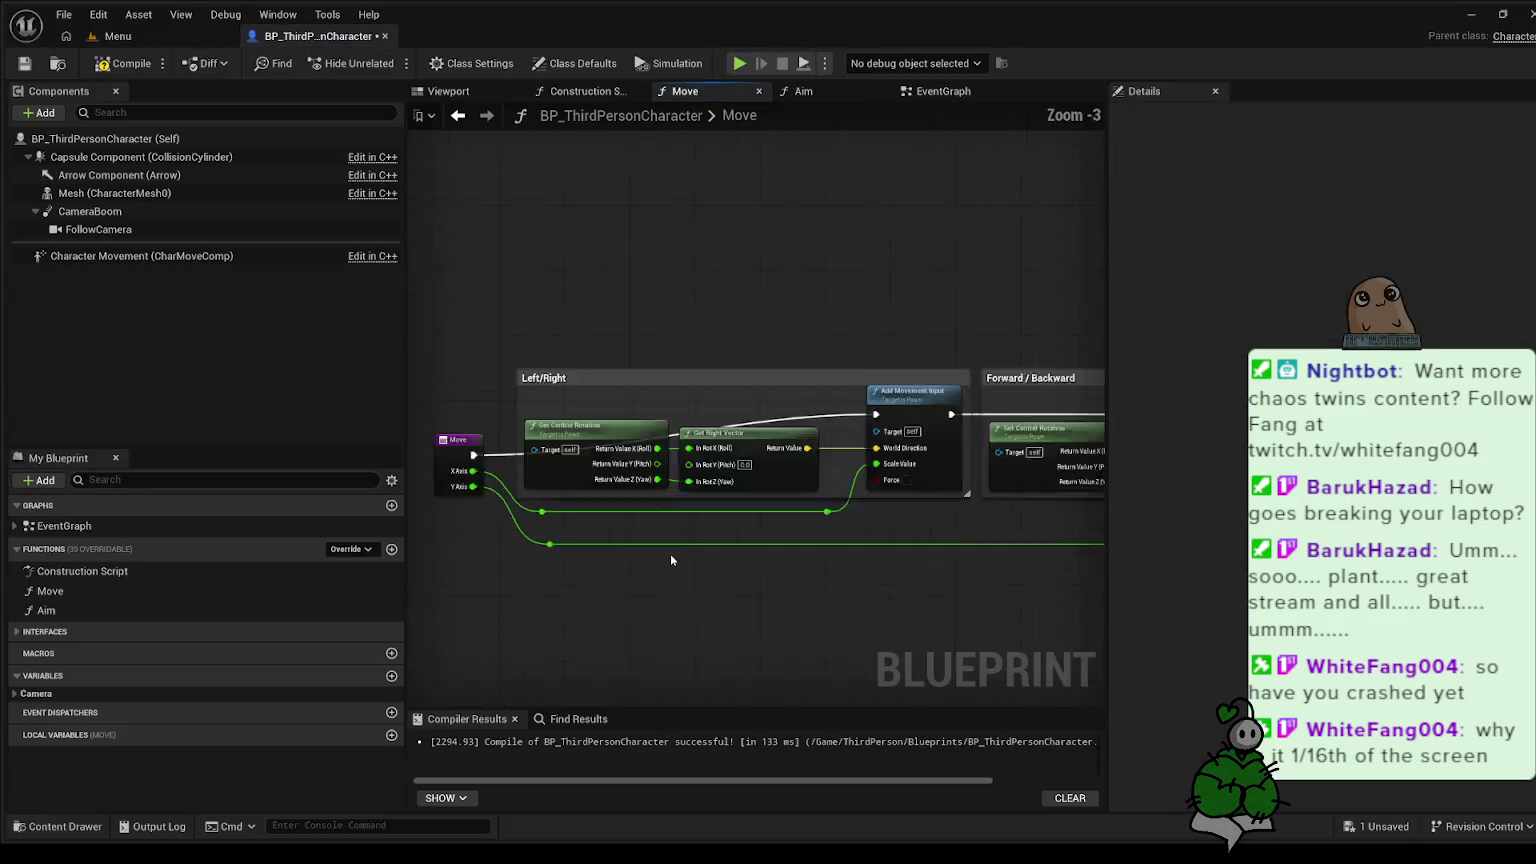
{"action": "mouse_move", "coordinate": [660, 578]}
{"action": "left_mouse_down"}
{"action": "mouse_move", "coordinate": [577, 628]}
{"action": "mouse_move", "coordinate": [439, 599]}
{"action": "left_mouse_up"}
{"action": "mouse_move", "coordinate": [760, 600]}
{"action": "left_mouse_down"}
{"action": "mouse_move", "coordinate": [610, 596]}
{"action": "mouse_move", "coordinate": [977, 566]}
{"action": "mouse_move", "coordinate": [786, 579]}
{"action": "left_mouse_up"}
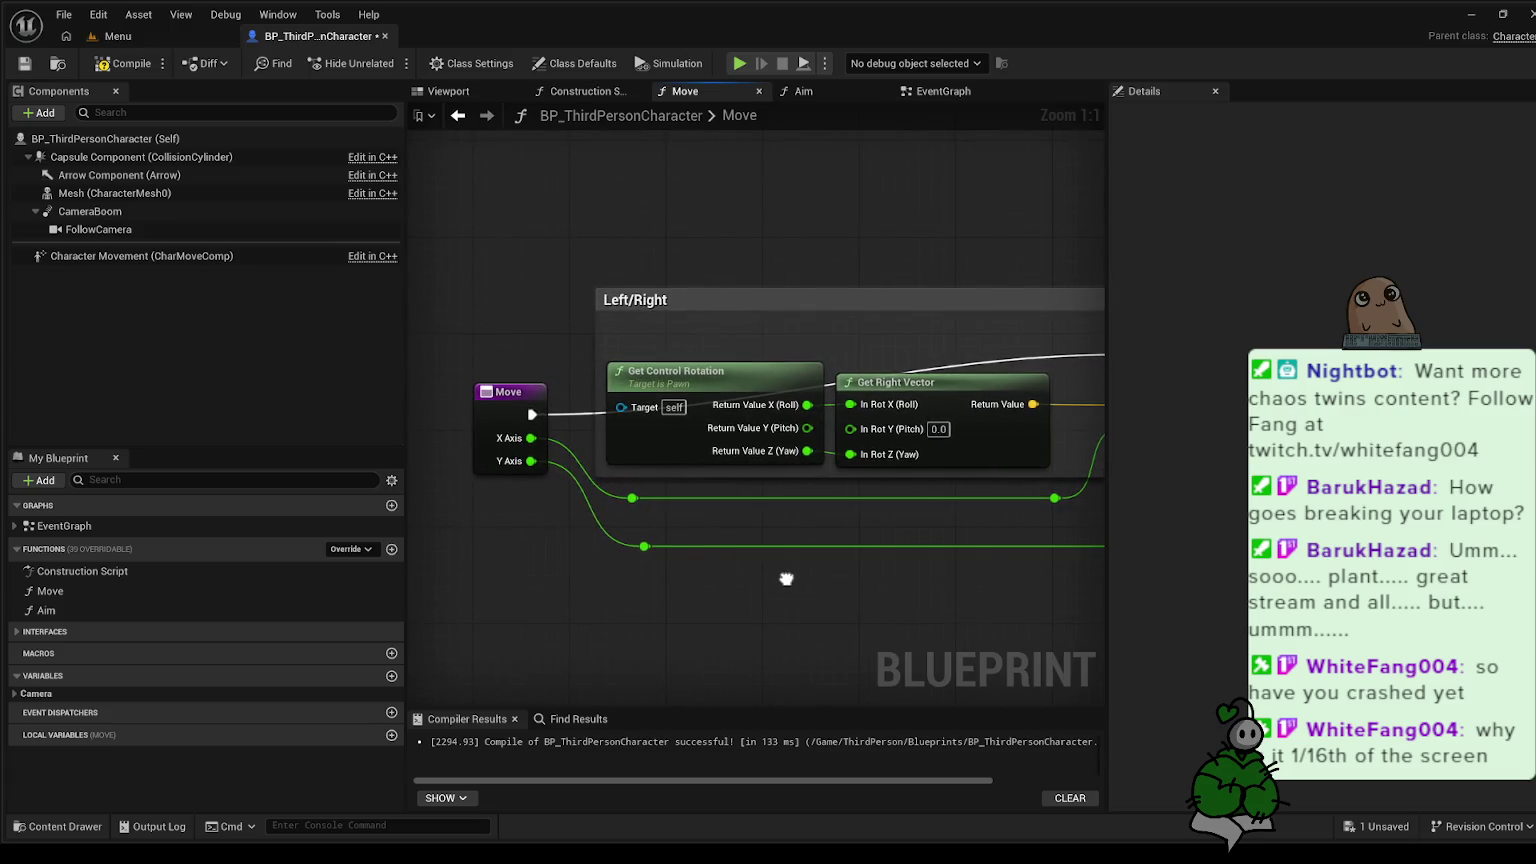
{"action": "right_click", "coordinate": [785, 577]}
{"action": "scroll", "coordinate": [786, 574], "scroll_direction": "down", "scroll_amount": 1}
{"action": "mouse_move", "coordinate": [786, 574]}
{"action": "left_mouse_down"}
{"action": "mouse_move", "coordinate": [653, 594]}
{"action": "mouse_move", "coordinate": [811, 574]}
{"action": "left_mouse_up"}
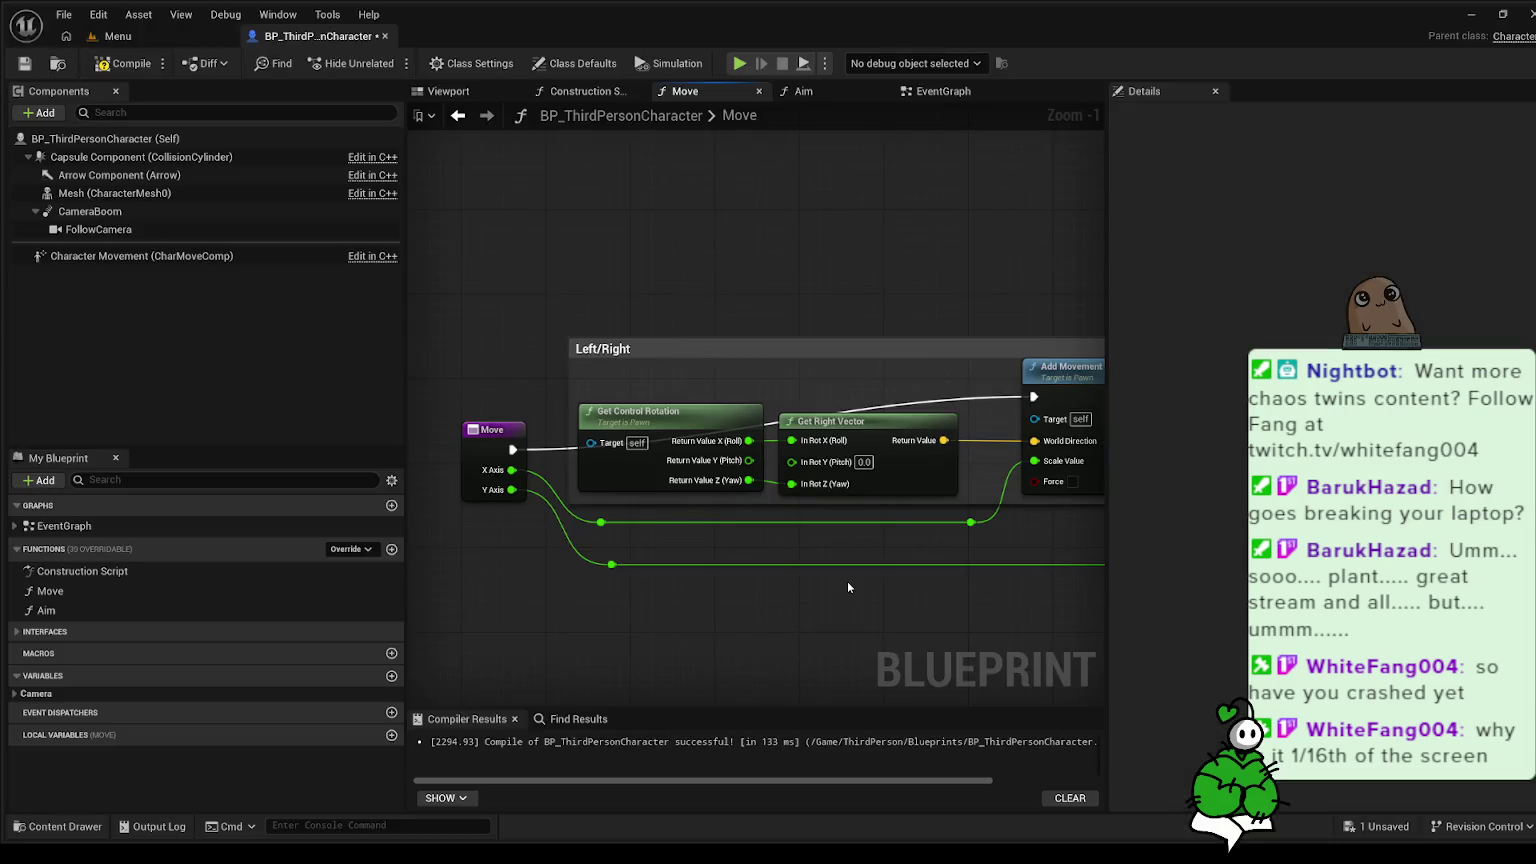
{"action": "mouse_move", "coordinate": [847, 581]}
{"action": "left_mouse_down"}
{"action": "mouse_move", "coordinate": [573, 590]}
{"action": "mouse_move", "coordinate": [470, 573]}
{"action": "left_mouse_up"}
{"action": "mouse_move", "coordinate": [491, 576]}
{"action": "left_mouse_down"}
{"action": "mouse_move", "coordinate": [673, 602]}
{"action": "mouse_move", "coordinate": [883, 433]}
{"action": "left_mouse_up"}
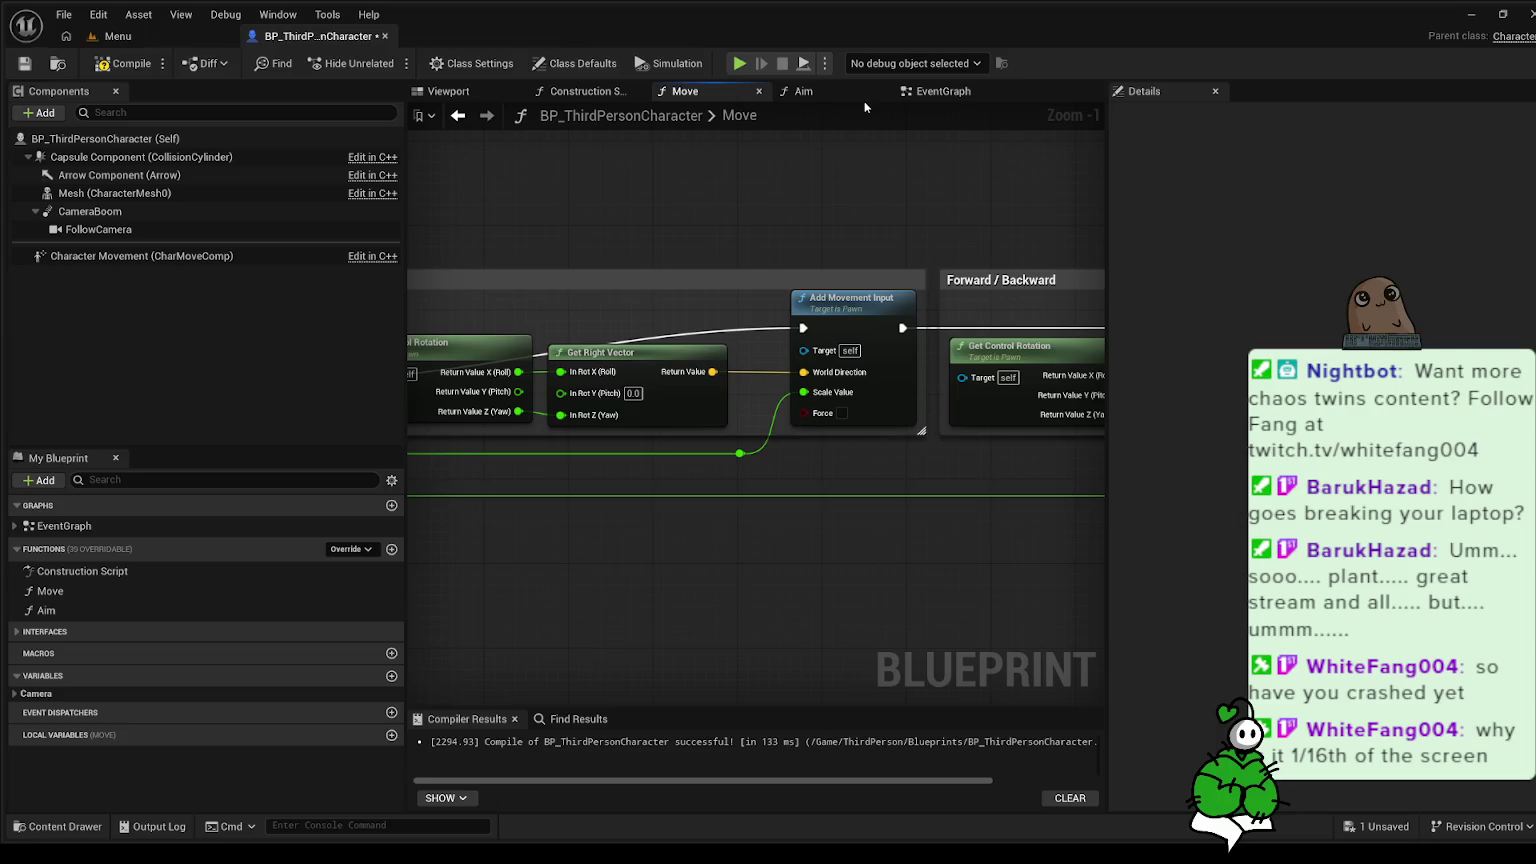
{"action": "left_click", "coordinate": [850, 92]}
{"action": "scroll", "coordinate": [720, 274], "scroll_direction": "down", "scroll_amount": 1}
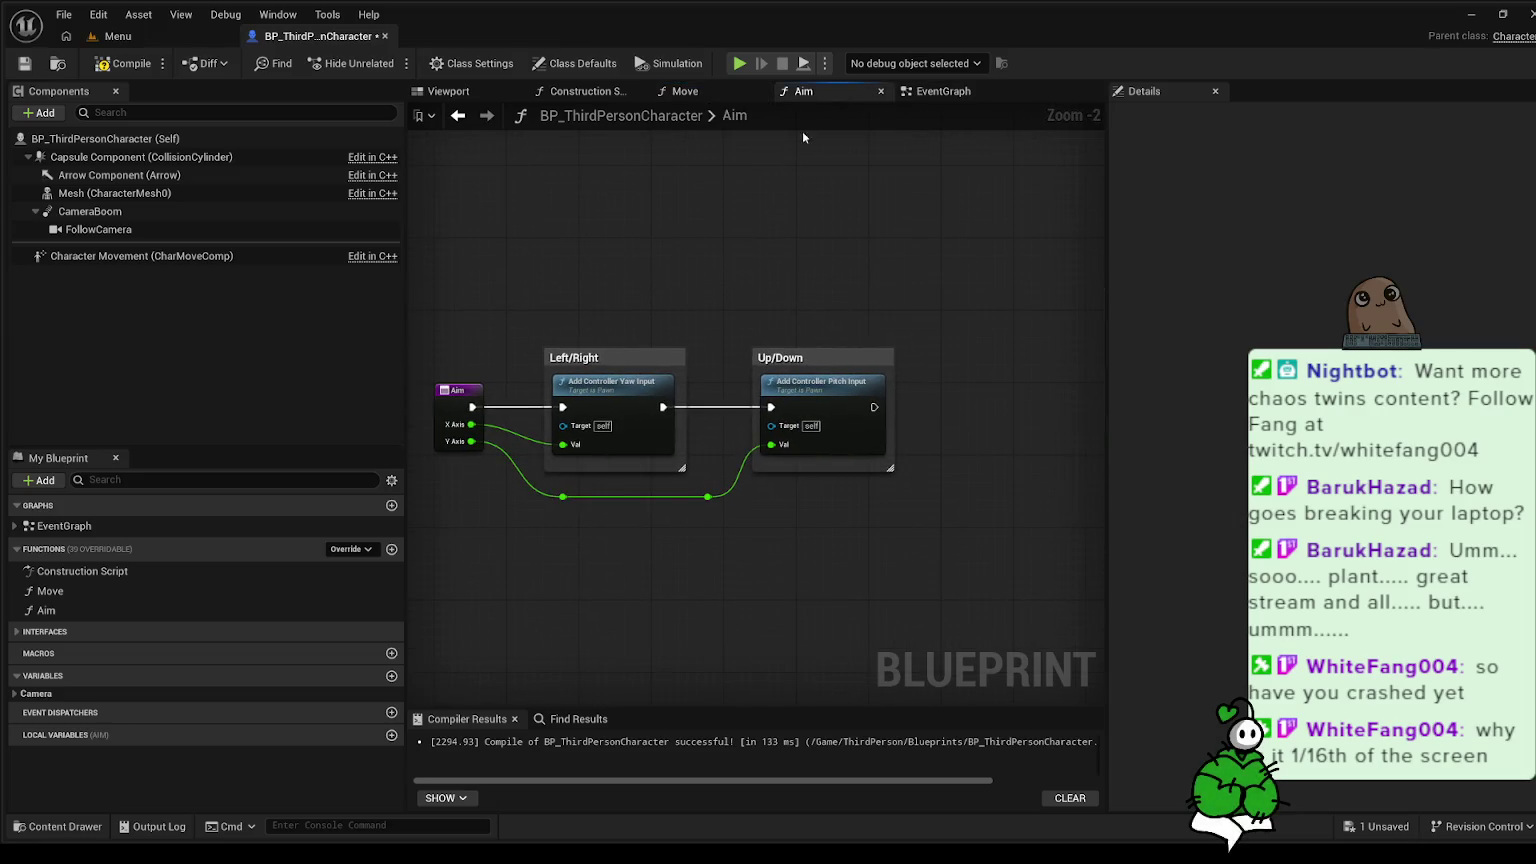
- Return to the EventGraph showing the IA_Move and Primary Thumbstick Move calls
{"action": "left_click", "coordinate": [919, 93]}
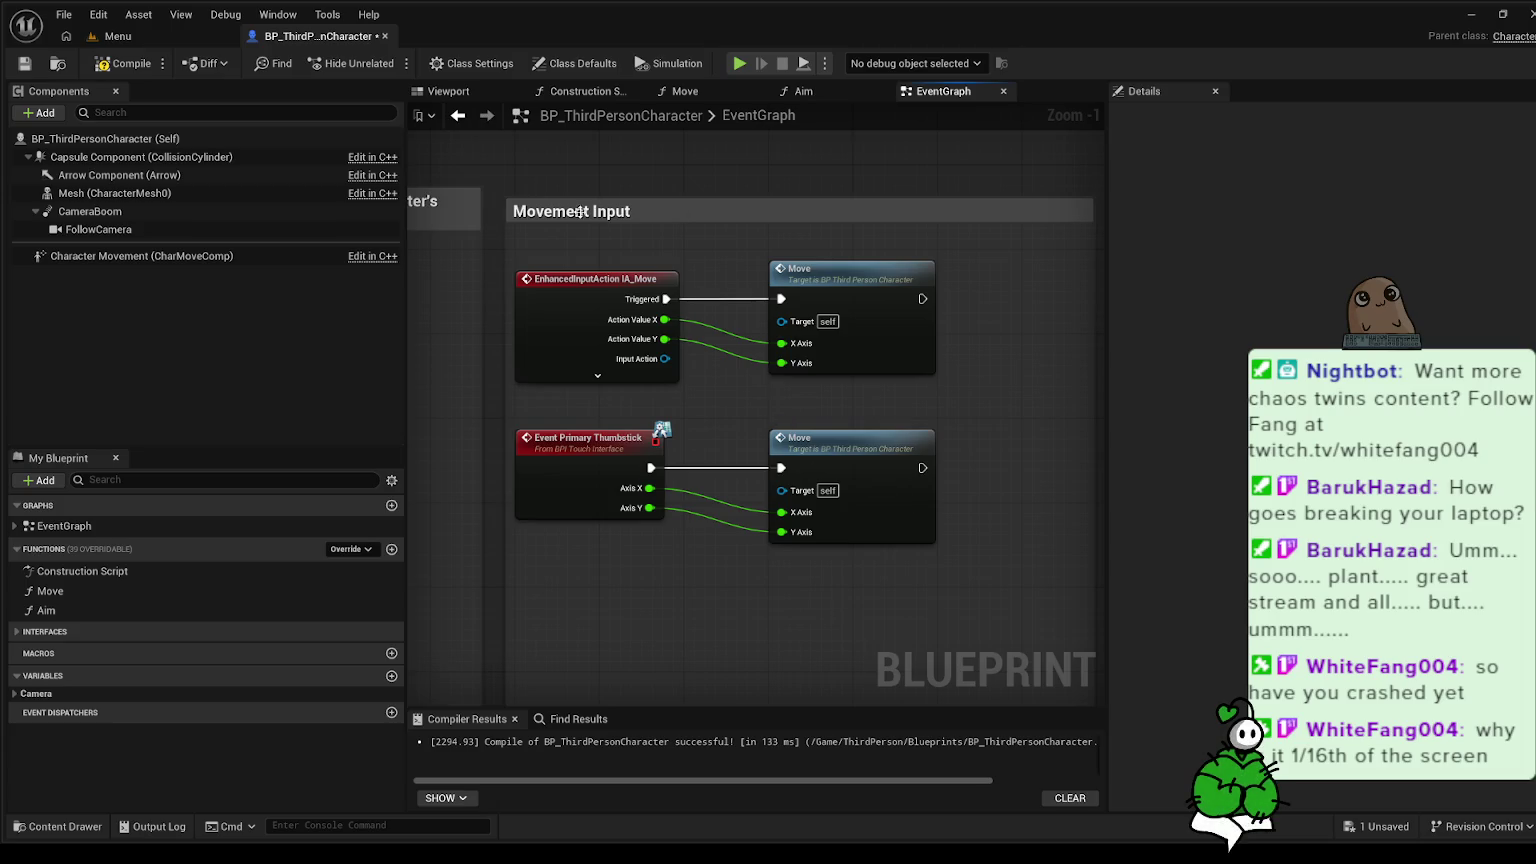
{"action": "scroll", "coordinate": [547, 190], "scroll_direction": "down", "scroll_amount": 2}
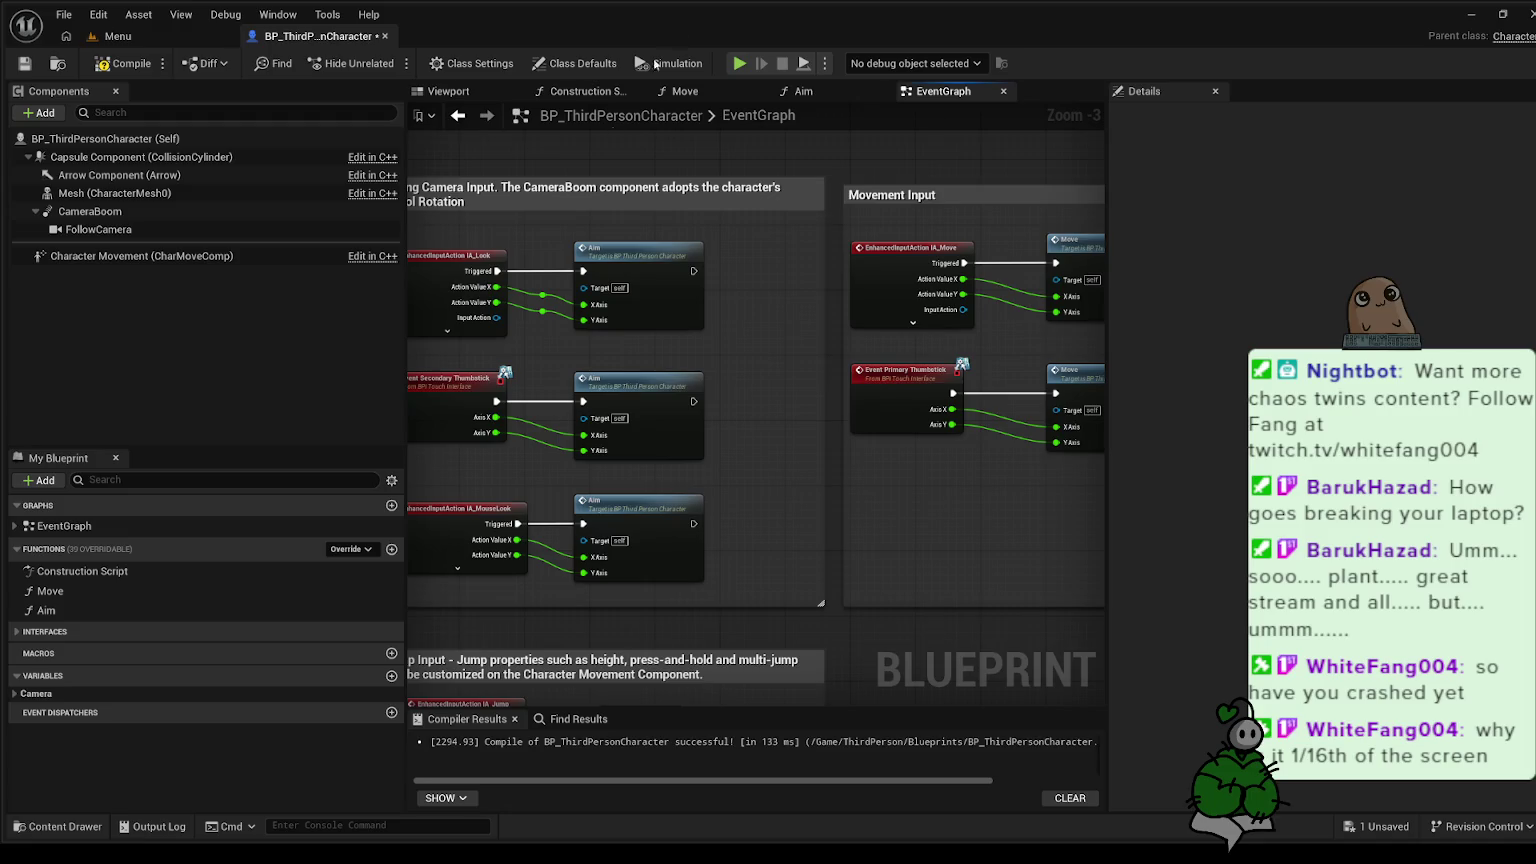
- Search the character mesh's properties for 'orig', then clear the search
{"action": "left_click", "coordinate": [206, 190]}
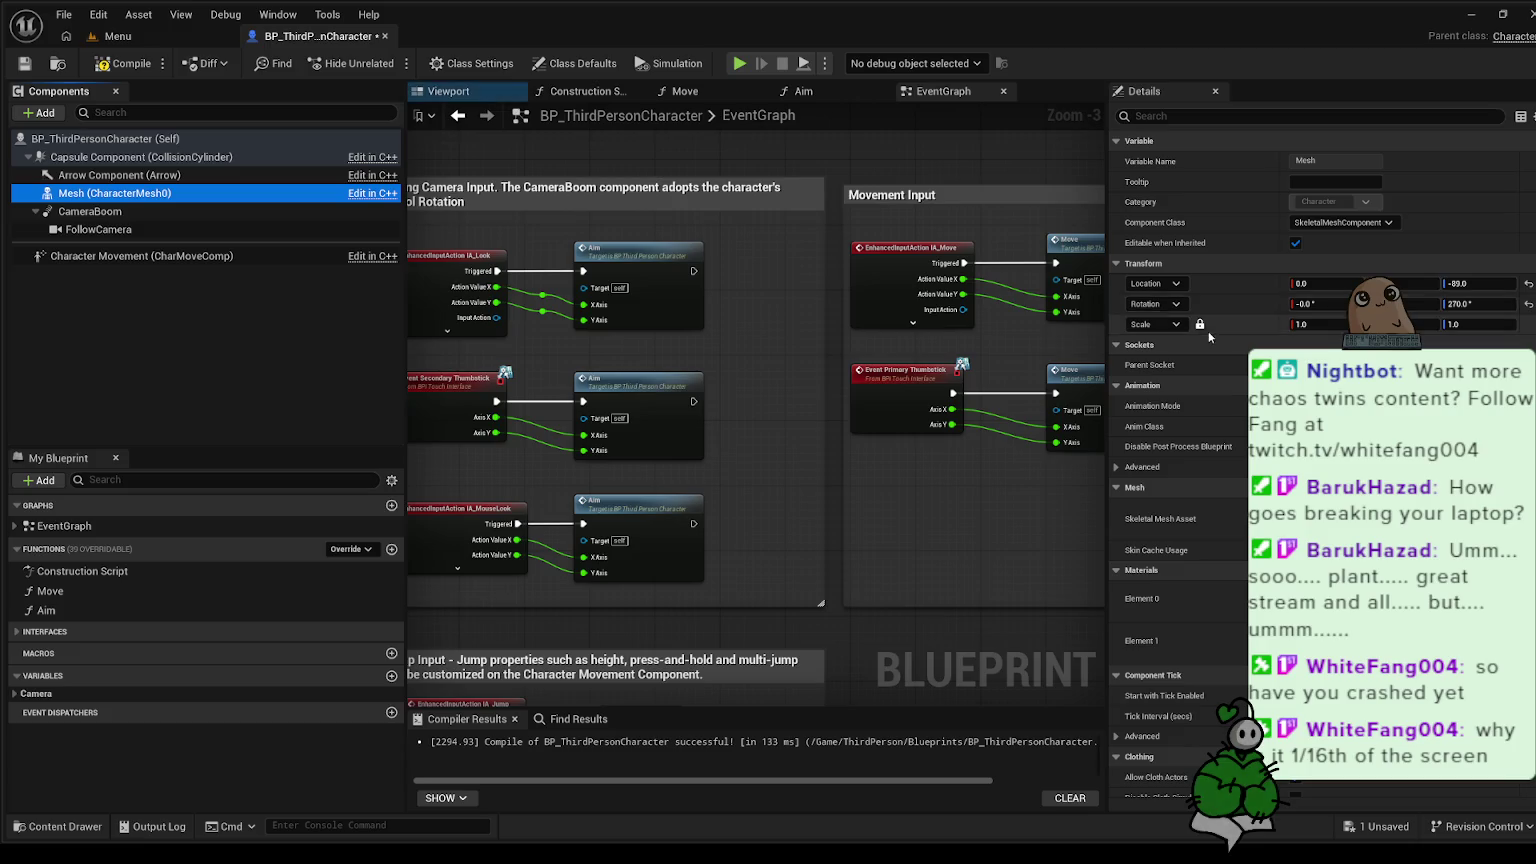
{"action": "scroll", "coordinate": [1180, 400], "scroll_direction": "down", "scroll_amount": 5}
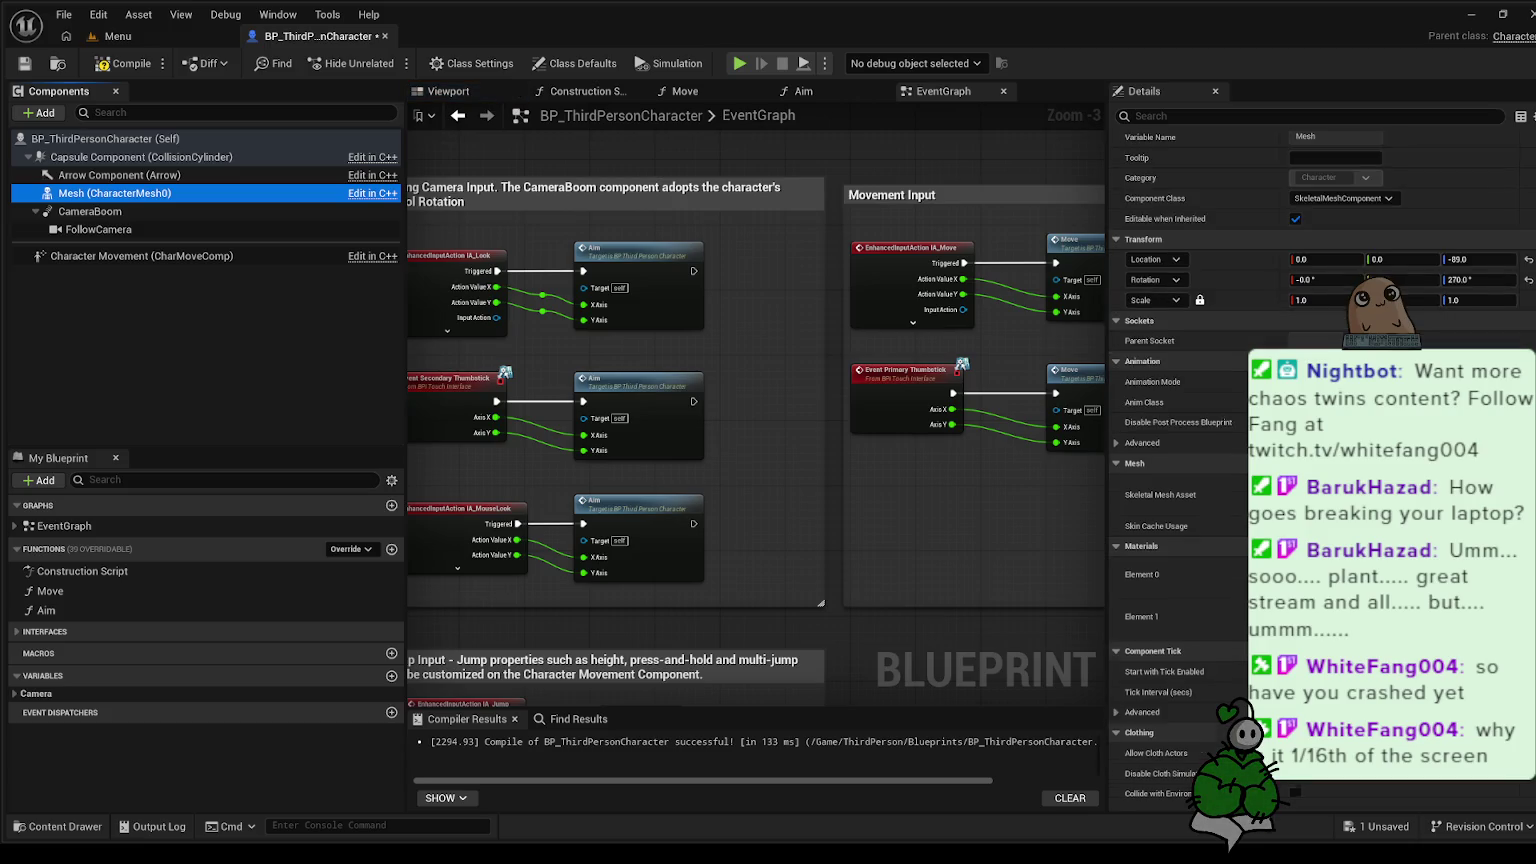
{"action": "scroll", "coordinate": [1180, 400], "scroll_direction": "down", "scroll_amount": 5}
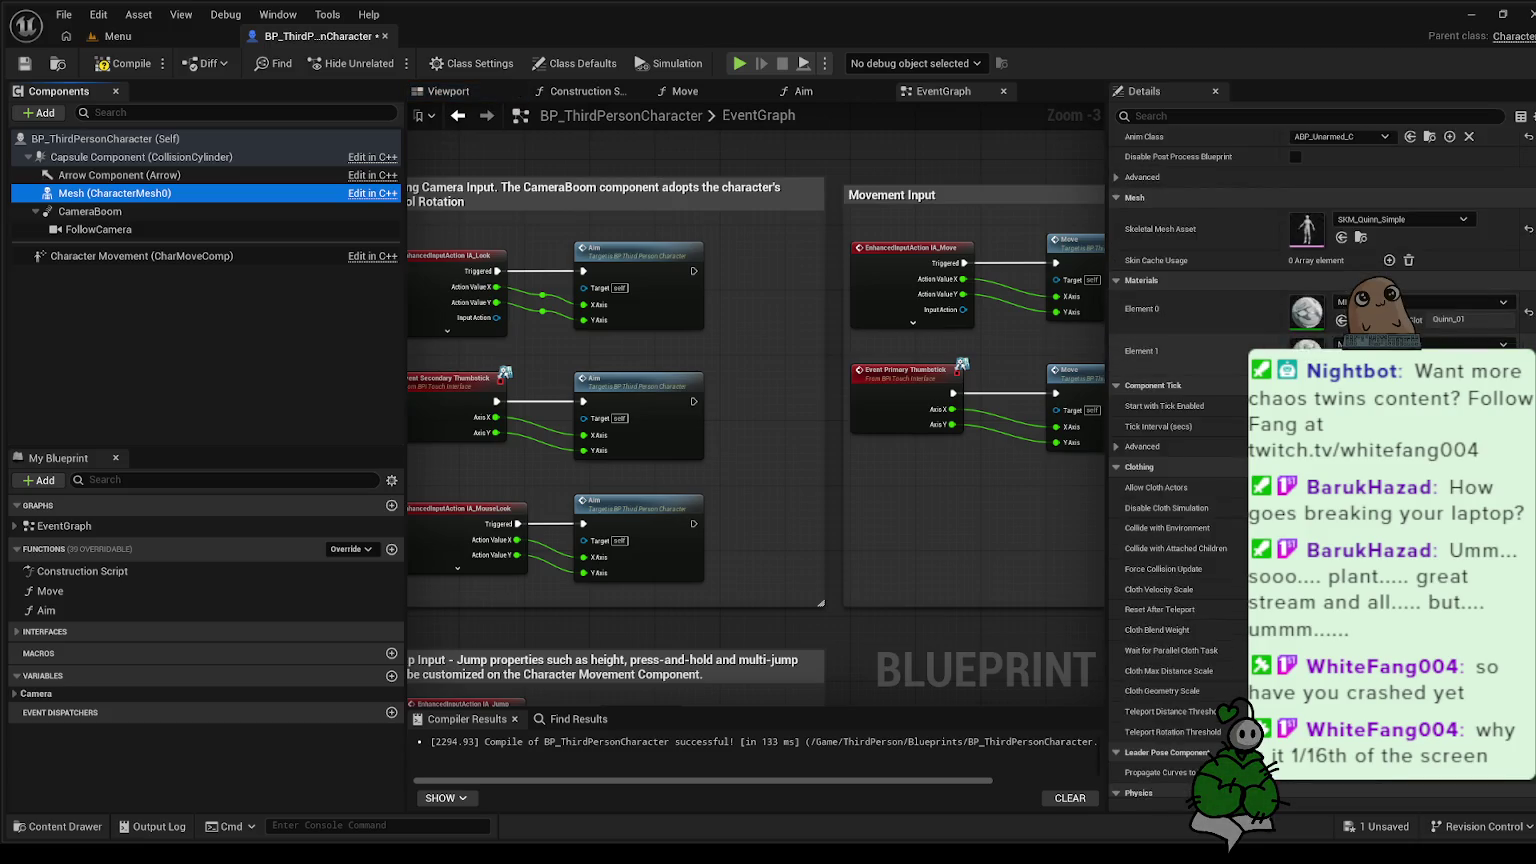
{"action": "scroll", "coordinate": [1180, 400], "scroll_direction": "down", "scroll_amount": 5}
{"action": "left_click", "coordinate": [1232, 113]}
{"action": "type", "text": "ori"}
{"action": "type", "text": "g"}
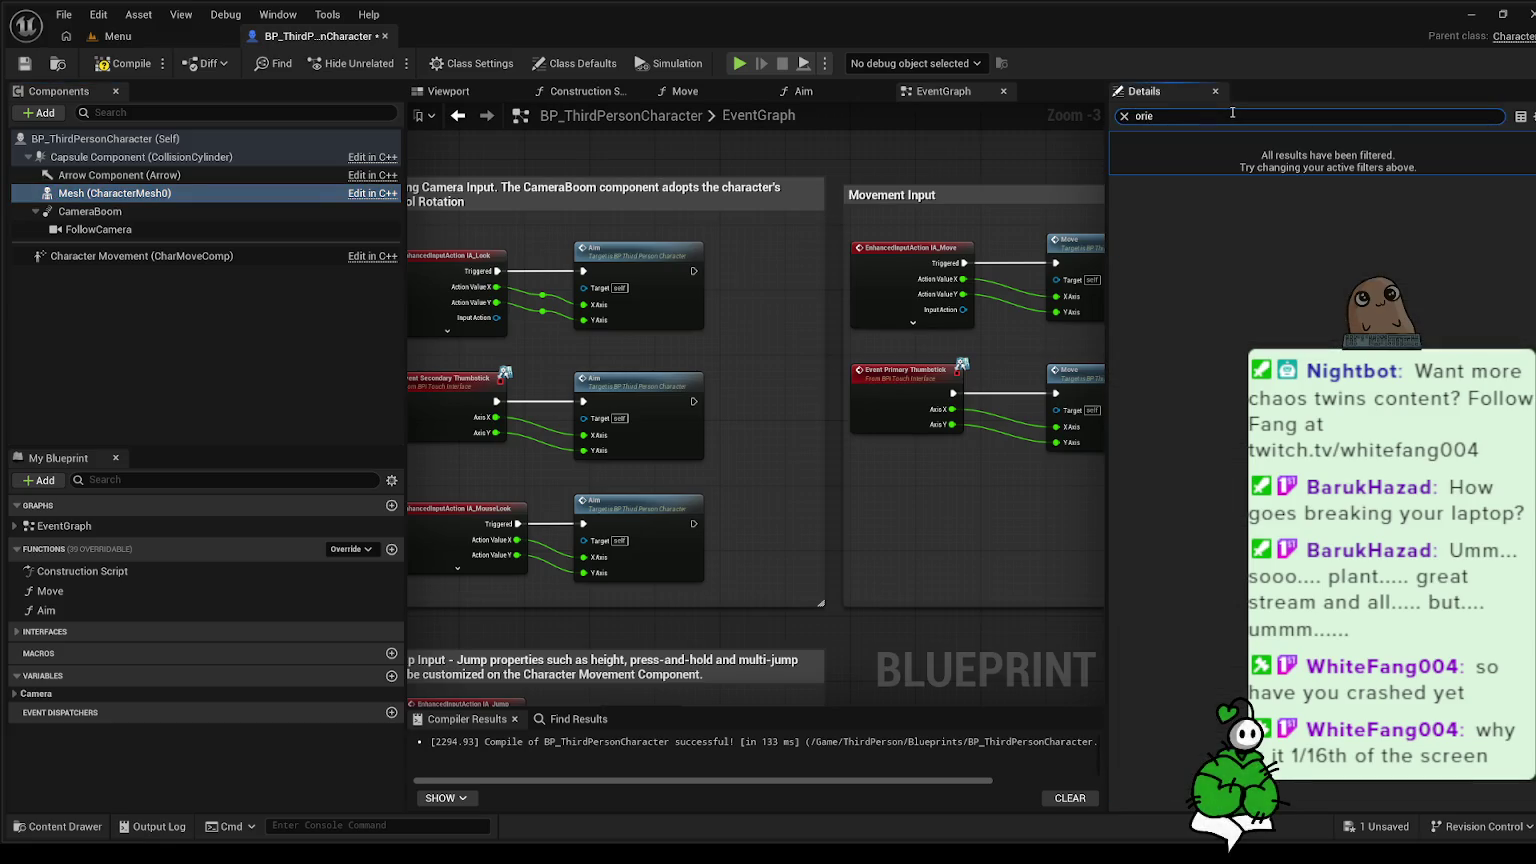
{"action": "key", "text": "BackSpace"}
{"action": "key", "text": "BackSpace"}
{"action": "key", "text": "BackSpace"}
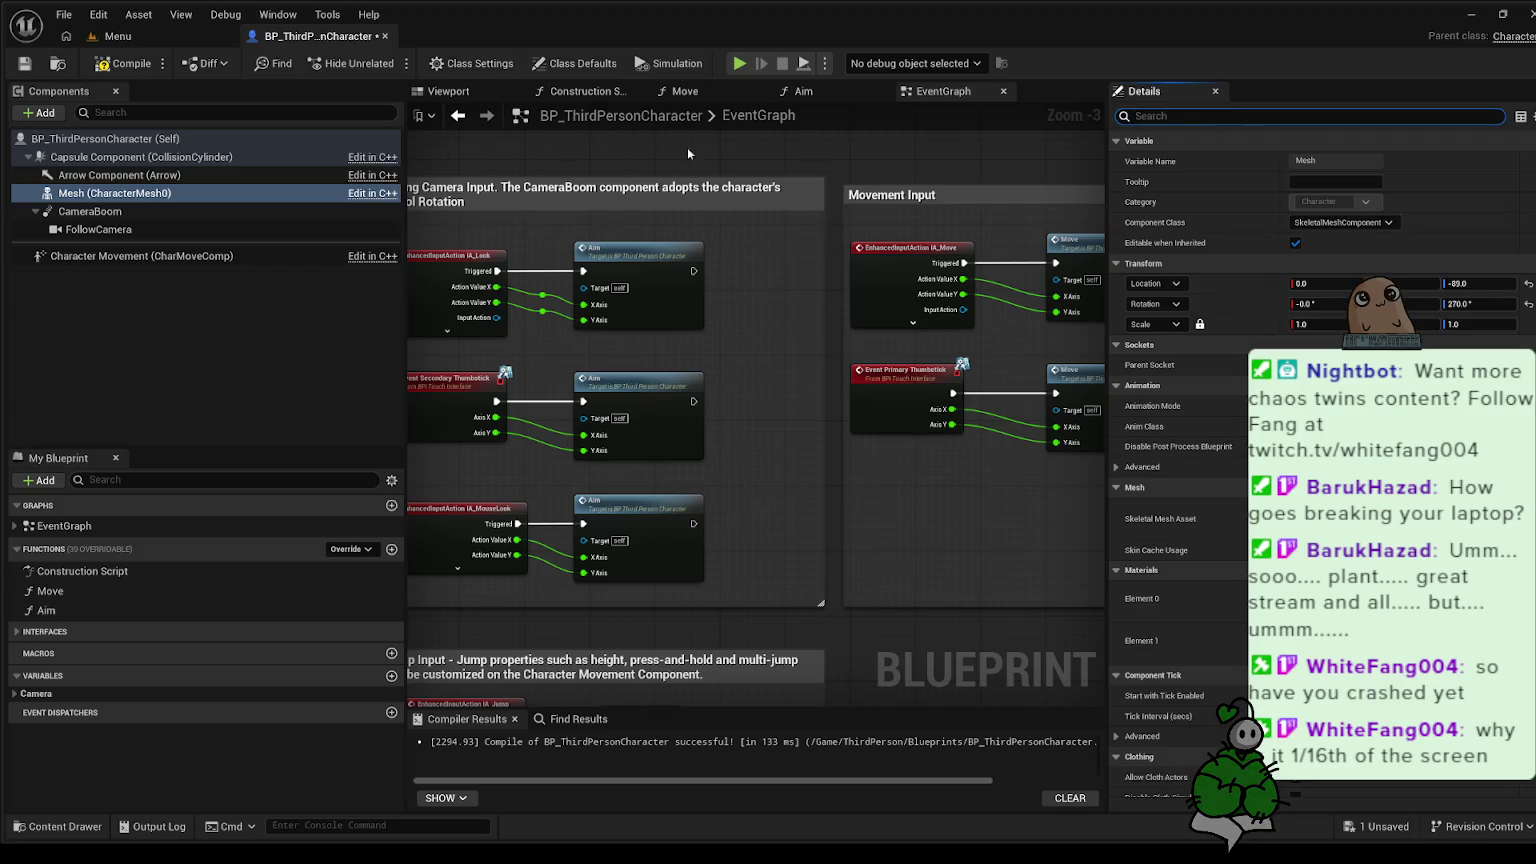
- Uncheck Orient Rotation to Movement in the class defaults and save the blueprint
{"action": "left_click", "coordinate": [110, 138]}
{"action": "type", "text": "orie"}
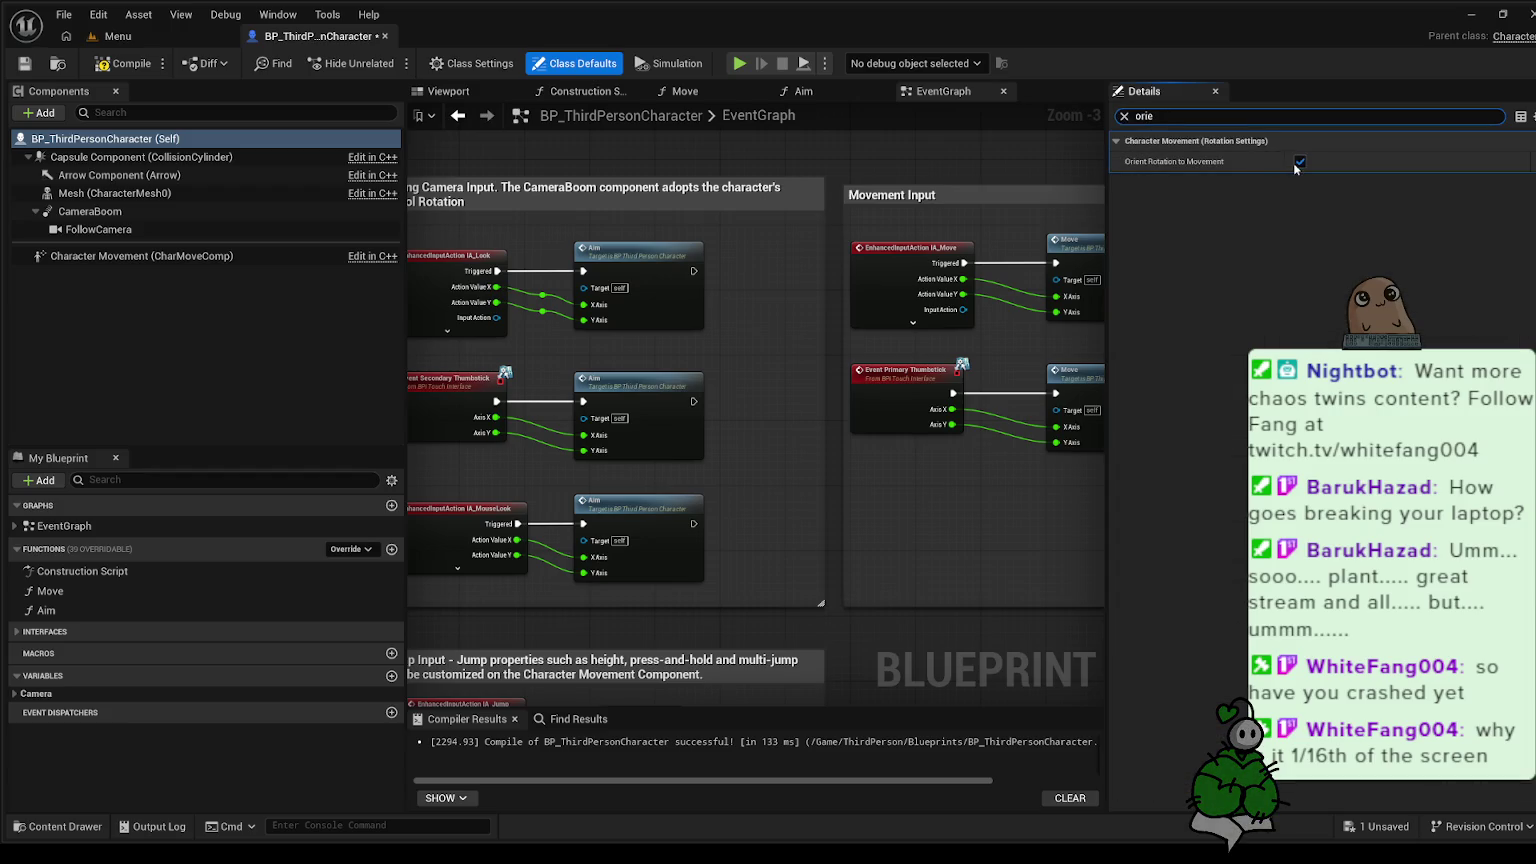
{"action": "left_click", "coordinate": [1300, 163]}
{"action": "key", "text": "ctrl+s"}
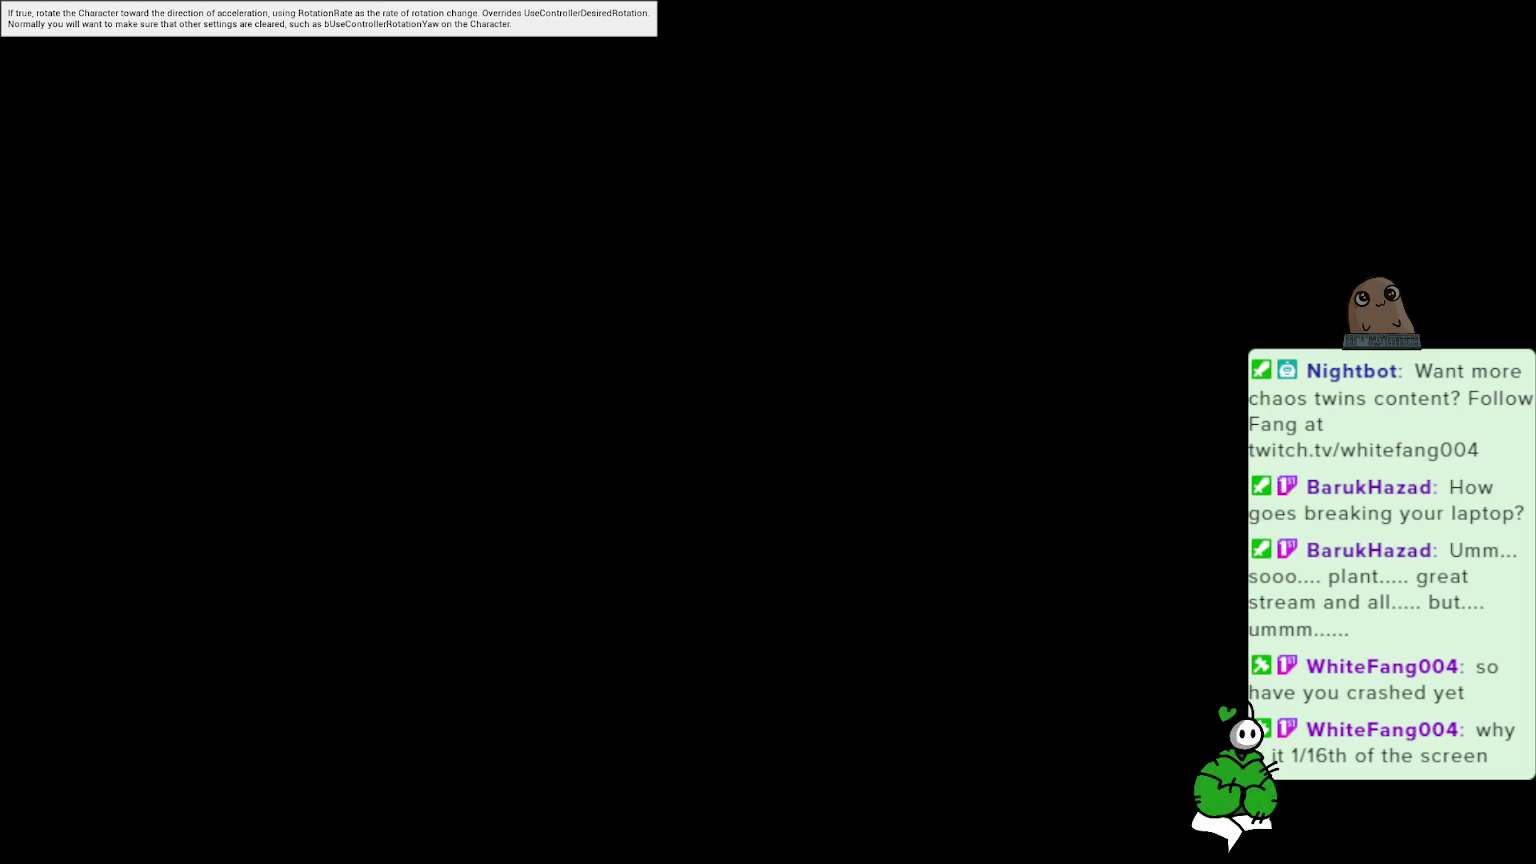
{"action": "scroll", "coordinate": [856, 164], "scroll_direction": "down", "scroll_amount": 2}
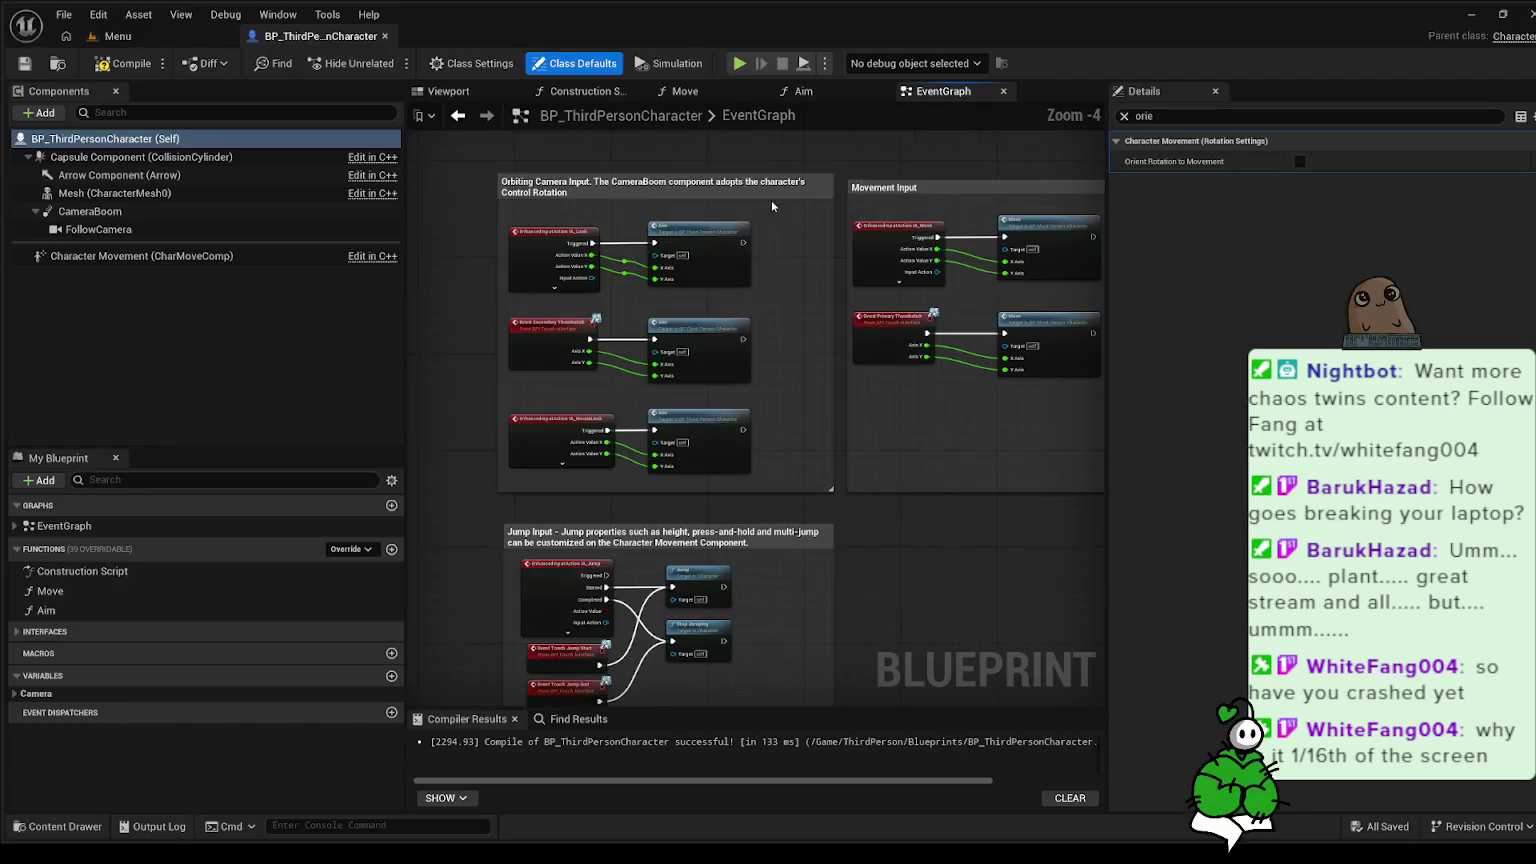
{"action": "scroll", "coordinate": [770, 200], "scroll_direction": "down", "scroll_amount": 1}
{"action": "scroll", "coordinate": [730, 220], "scroll_direction": "up", "scroll_amount": 3}
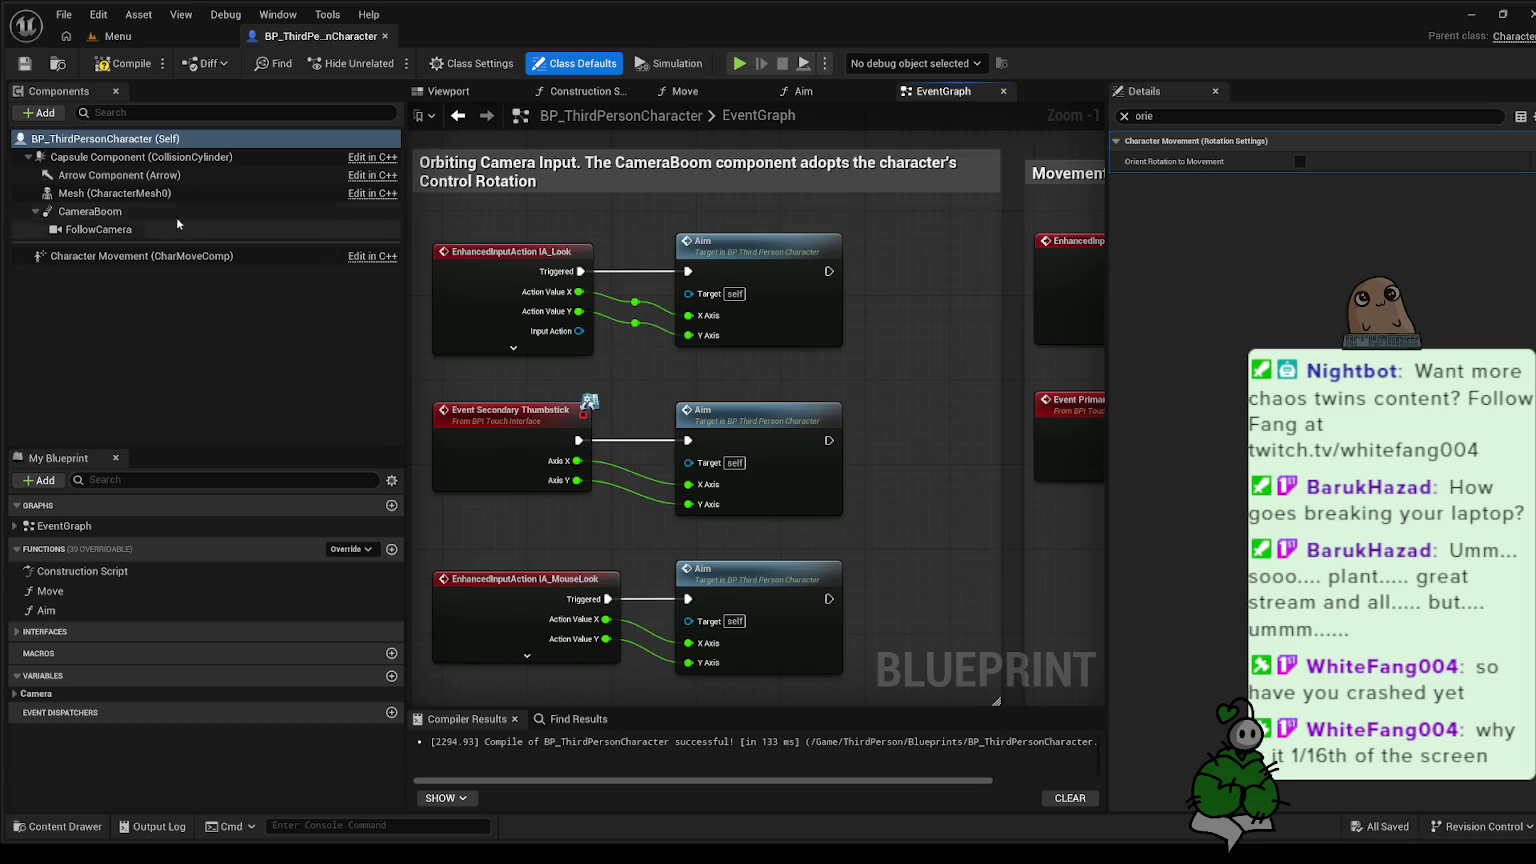
- Tick Use Pawn Control Rotation on FollowCamera and compile the blueprint
{"action": "type", "text": "use p"}
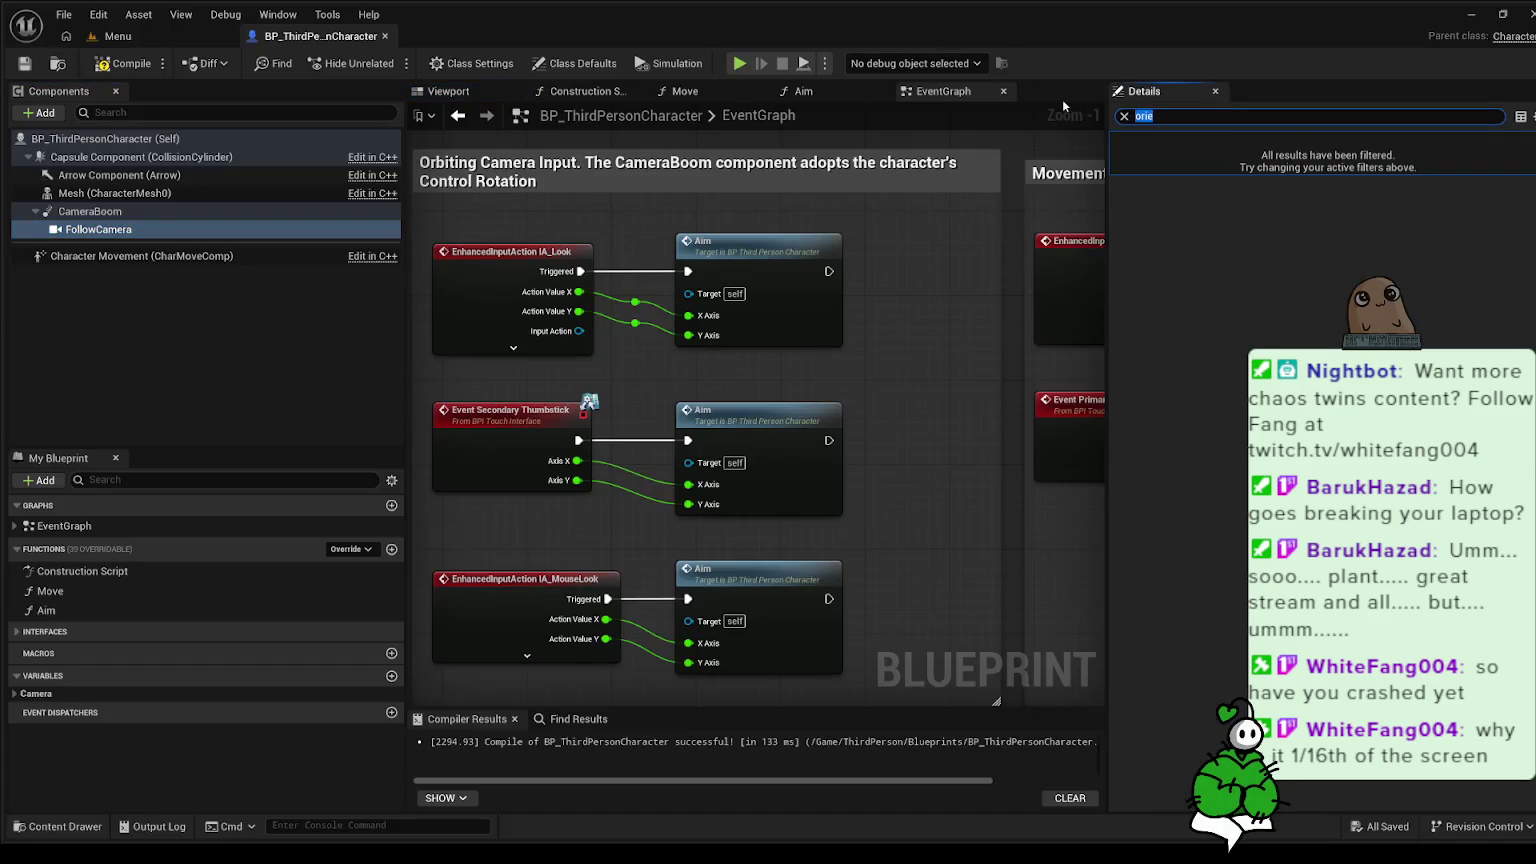
{"action": "type", "text": "aw"}
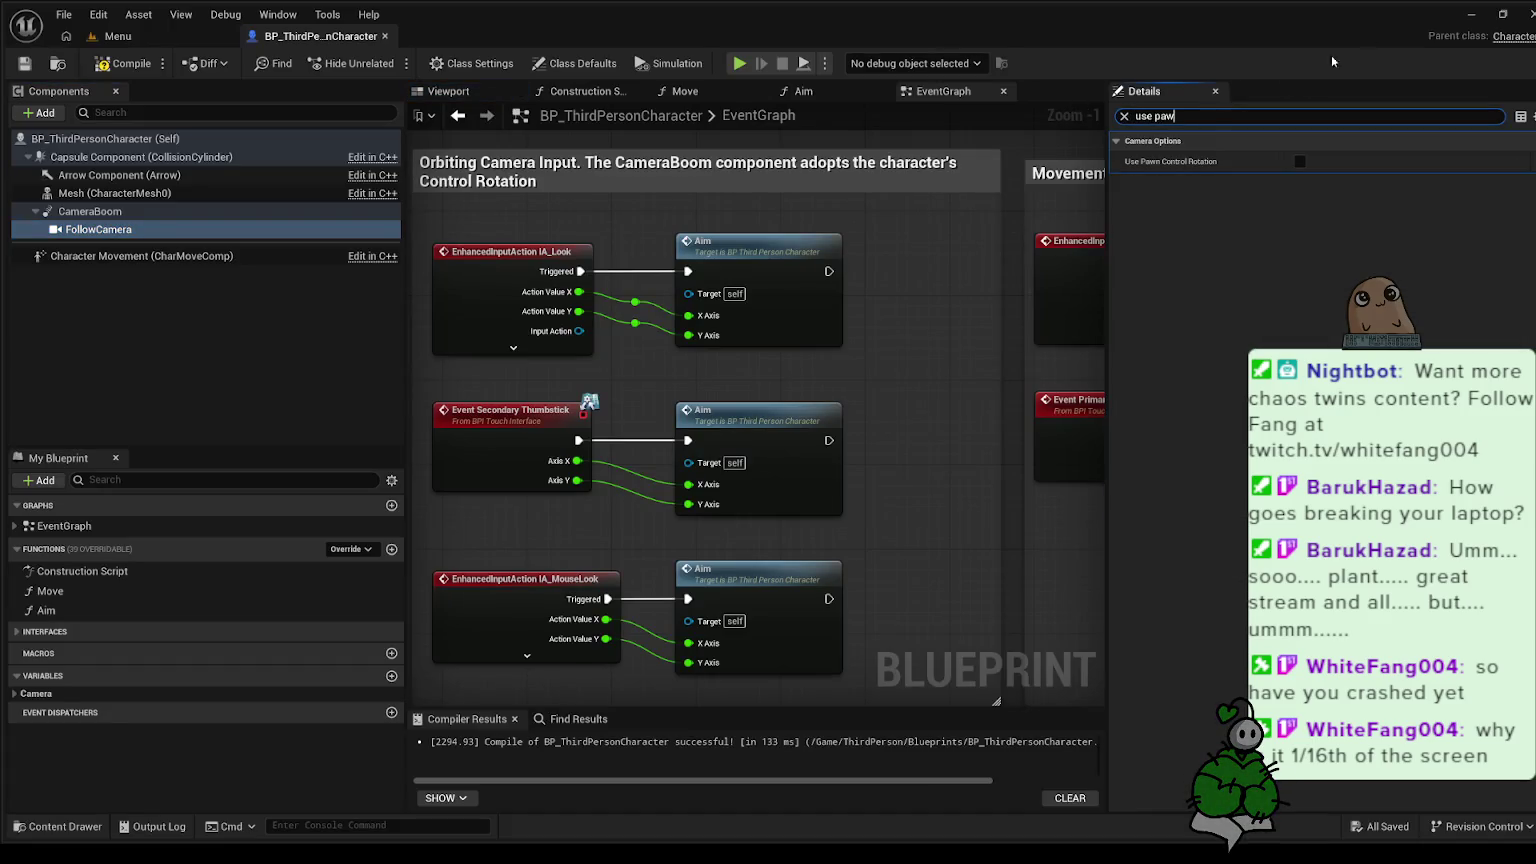
{"action": "left_click", "coordinate": [1300, 161]}
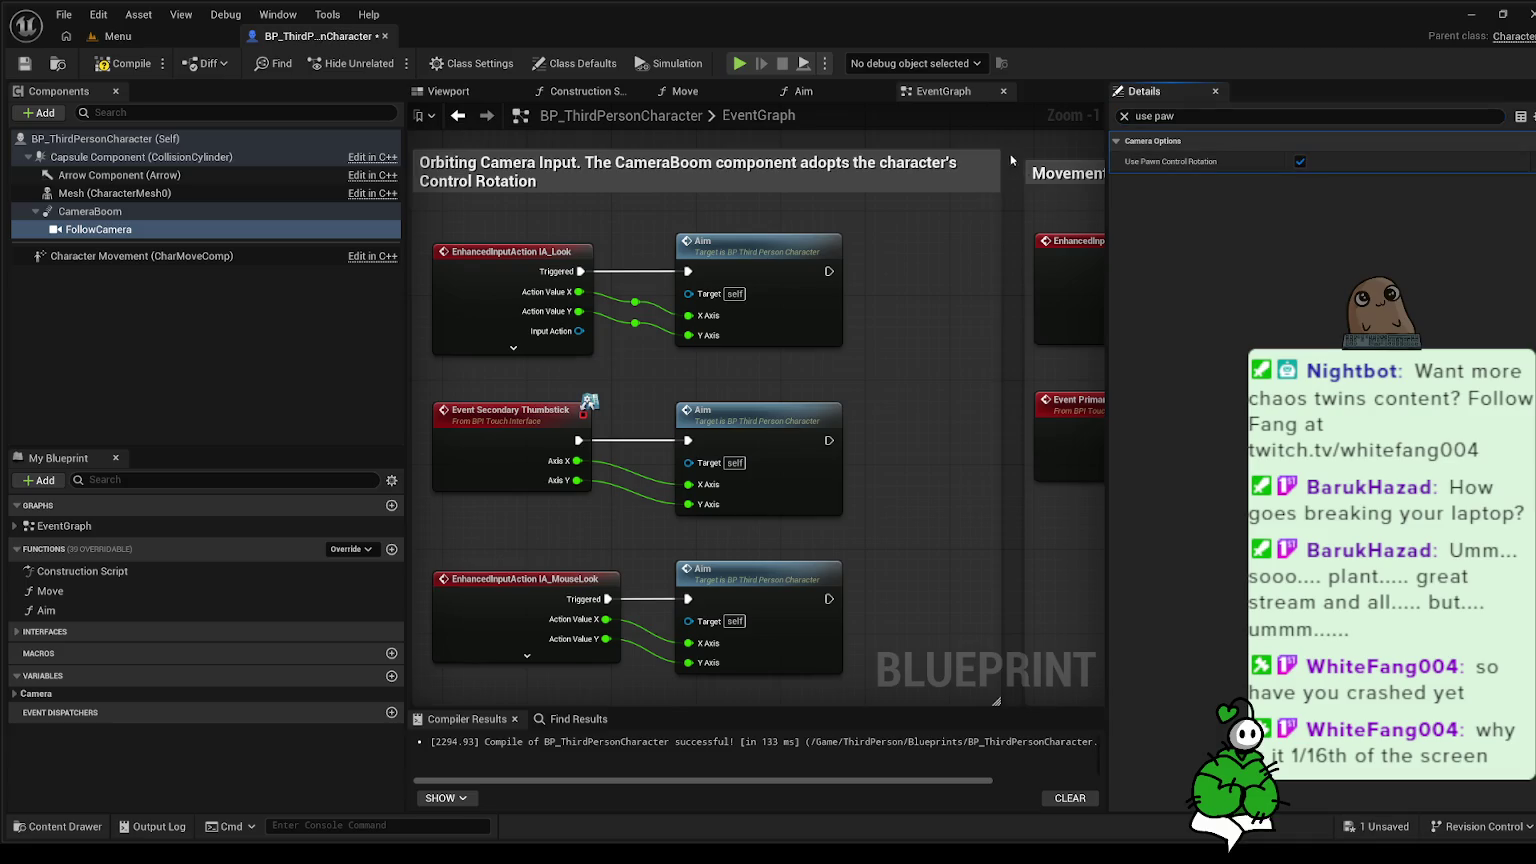
{"action": "left_click", "coordinate": [125, 63]}
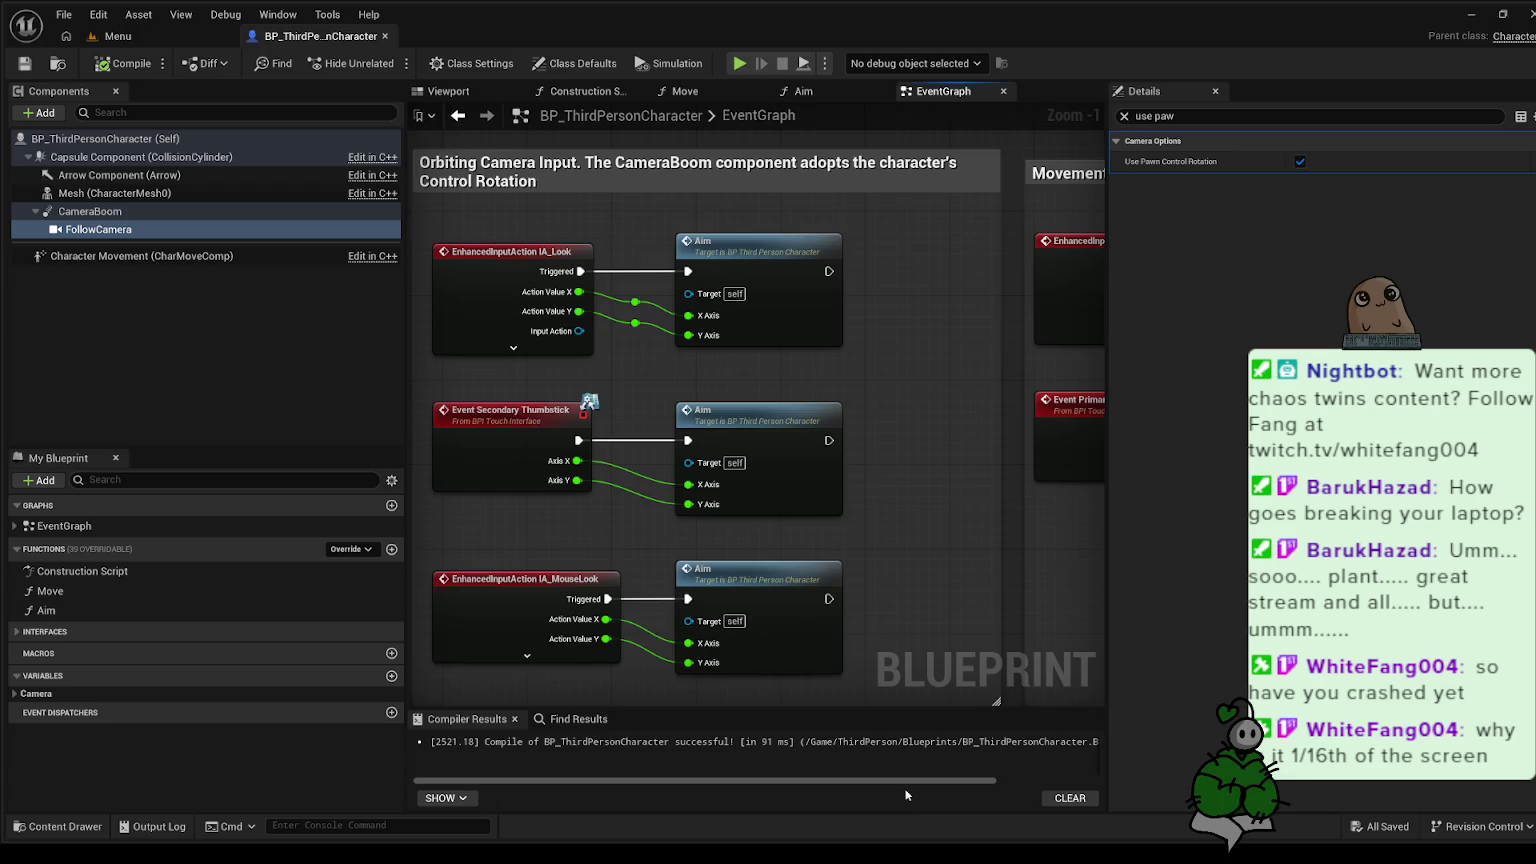
- Change the property search to 'controller', clear it, and bring up Follow Camera's blueprint actions list
{"action": "left_click_drag", "start_coordinate": [1178, 117], "coordinate": [1157, 117]}
{"action": "type", "text": "controller"}
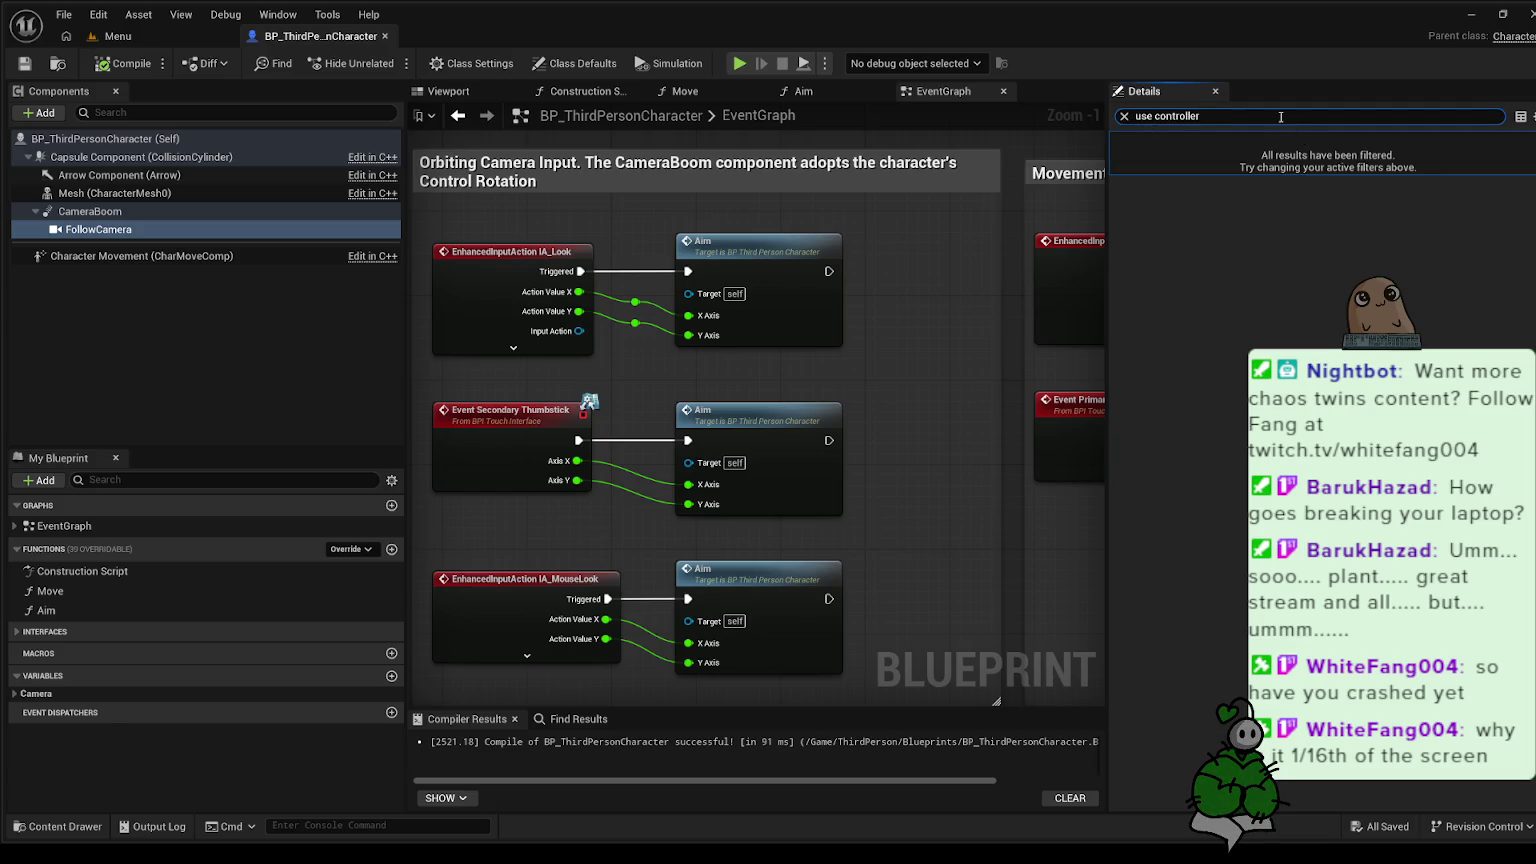
{"action": "left_click_drag", "start_coordinate": [1280, 117], "coordinate": [1102, 119]}
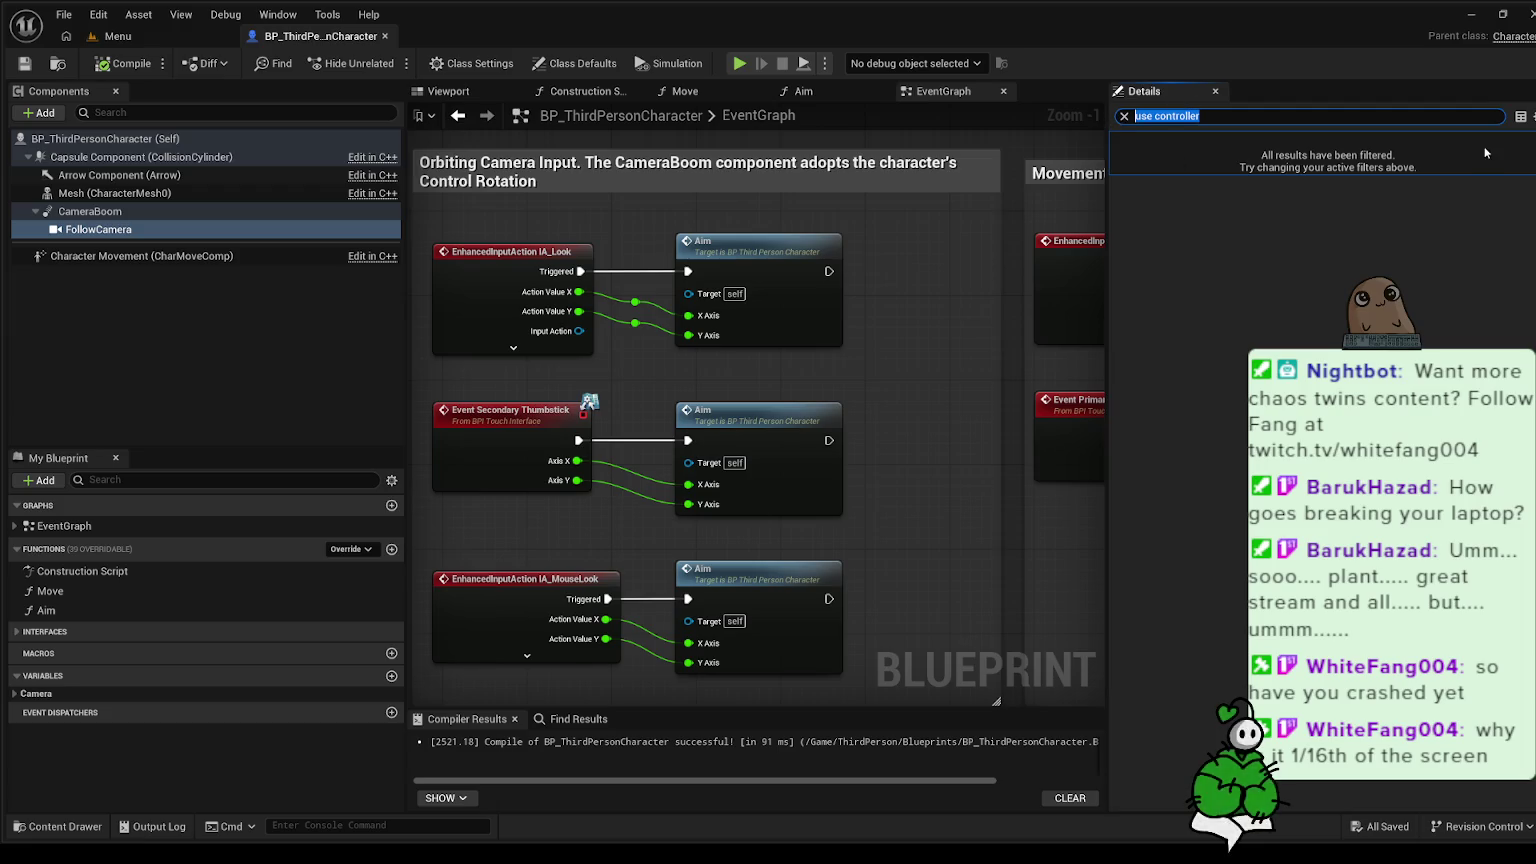
{"action": "key", "text": "BackSpace"}
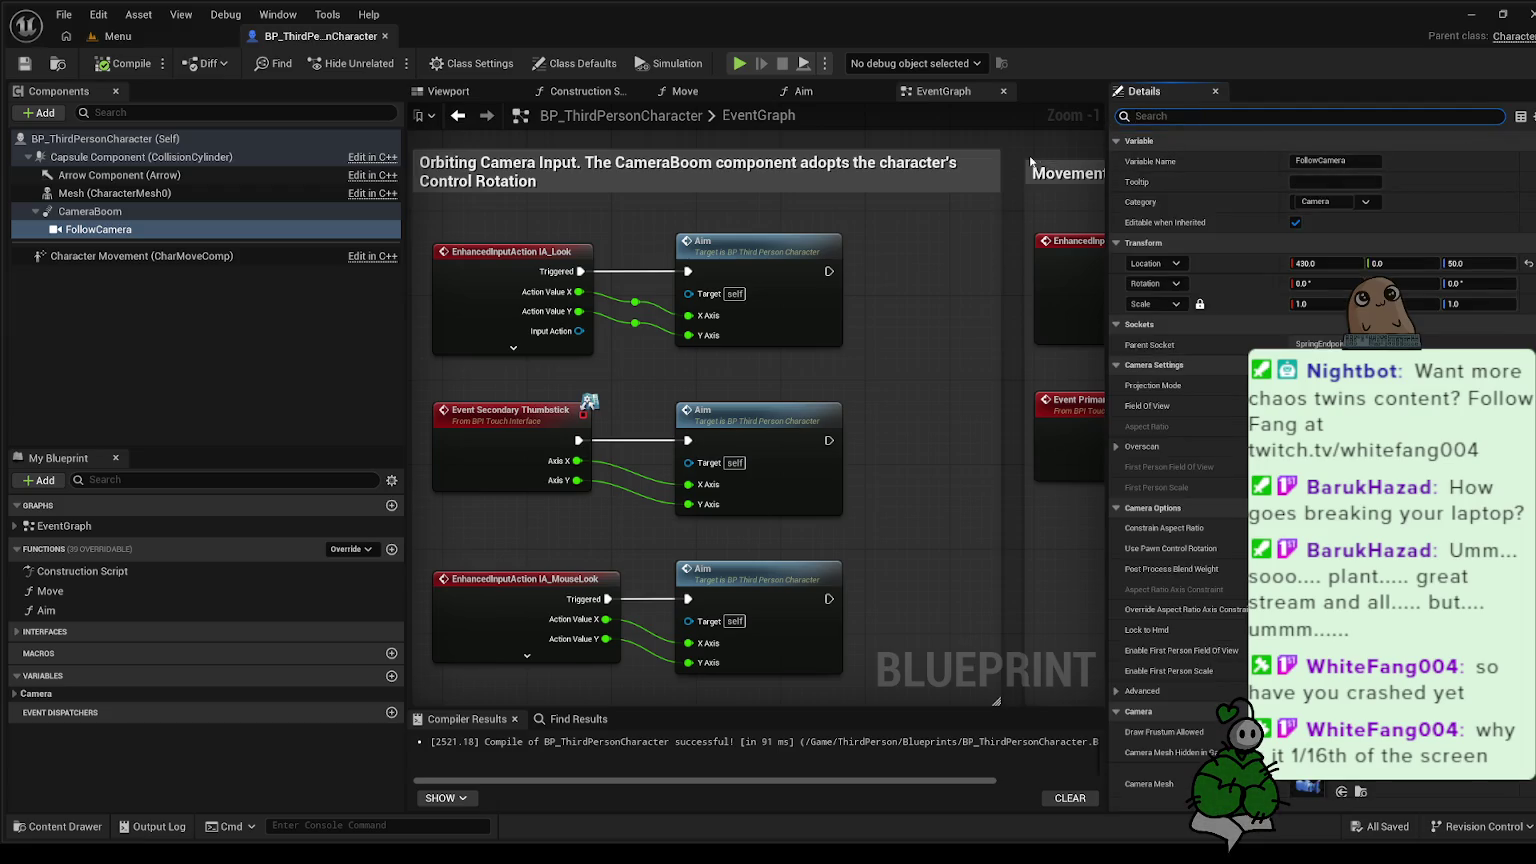
{"action": "left_click_drag", "start_coordinate": [1030, 162], "coordinate": [1015, 170]}
{"action": "right_click", "coordinate": [1010, 155]}
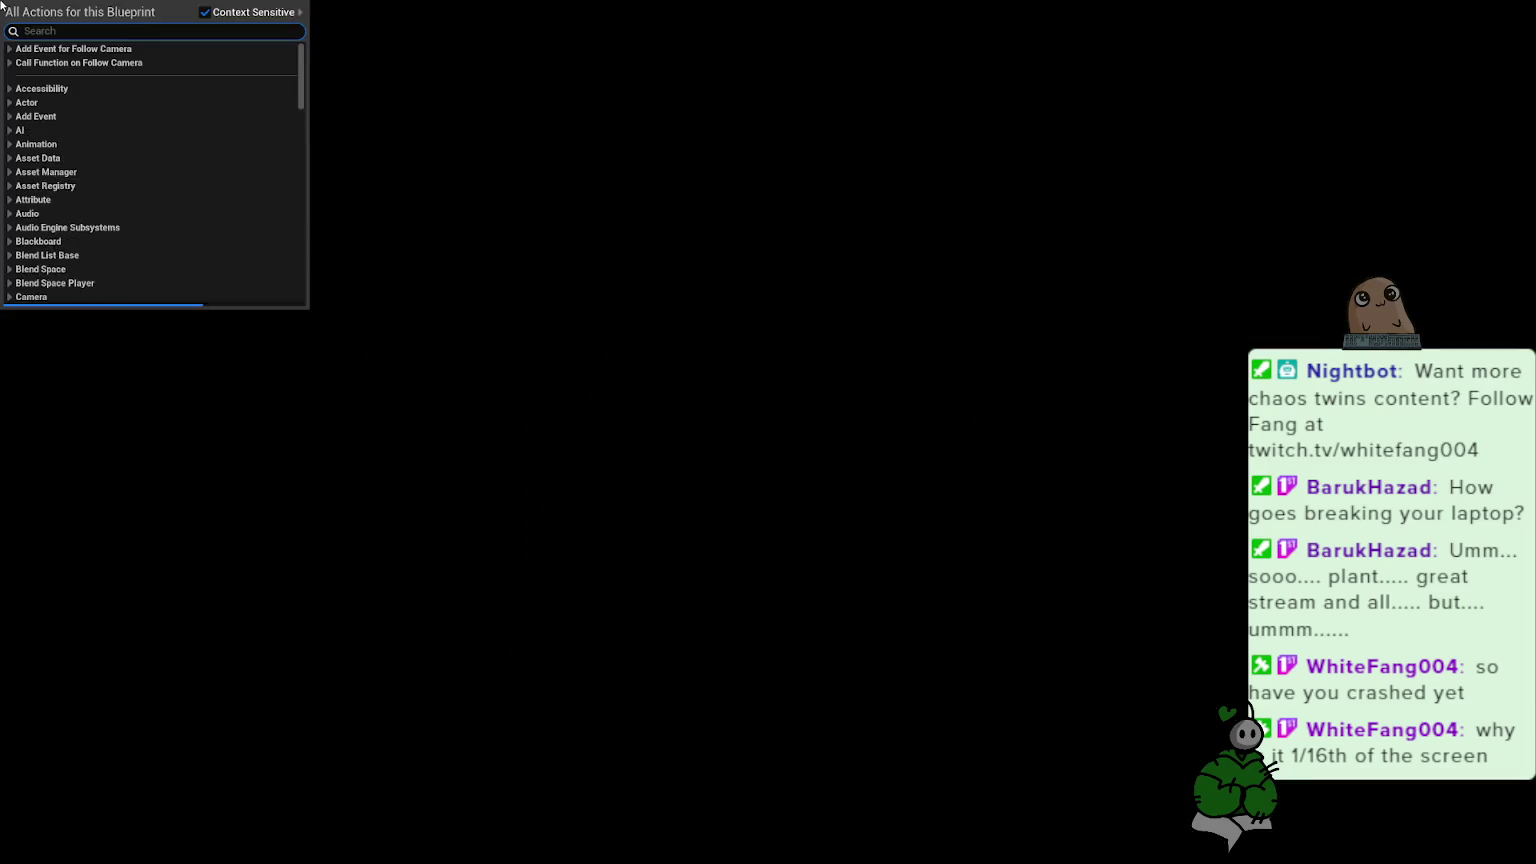
- Add a Use Controller Rotation Yaw getter from the 'controller rotat' search, nudge it, then delete it
{"action": "type", "text": "controller rotat"}
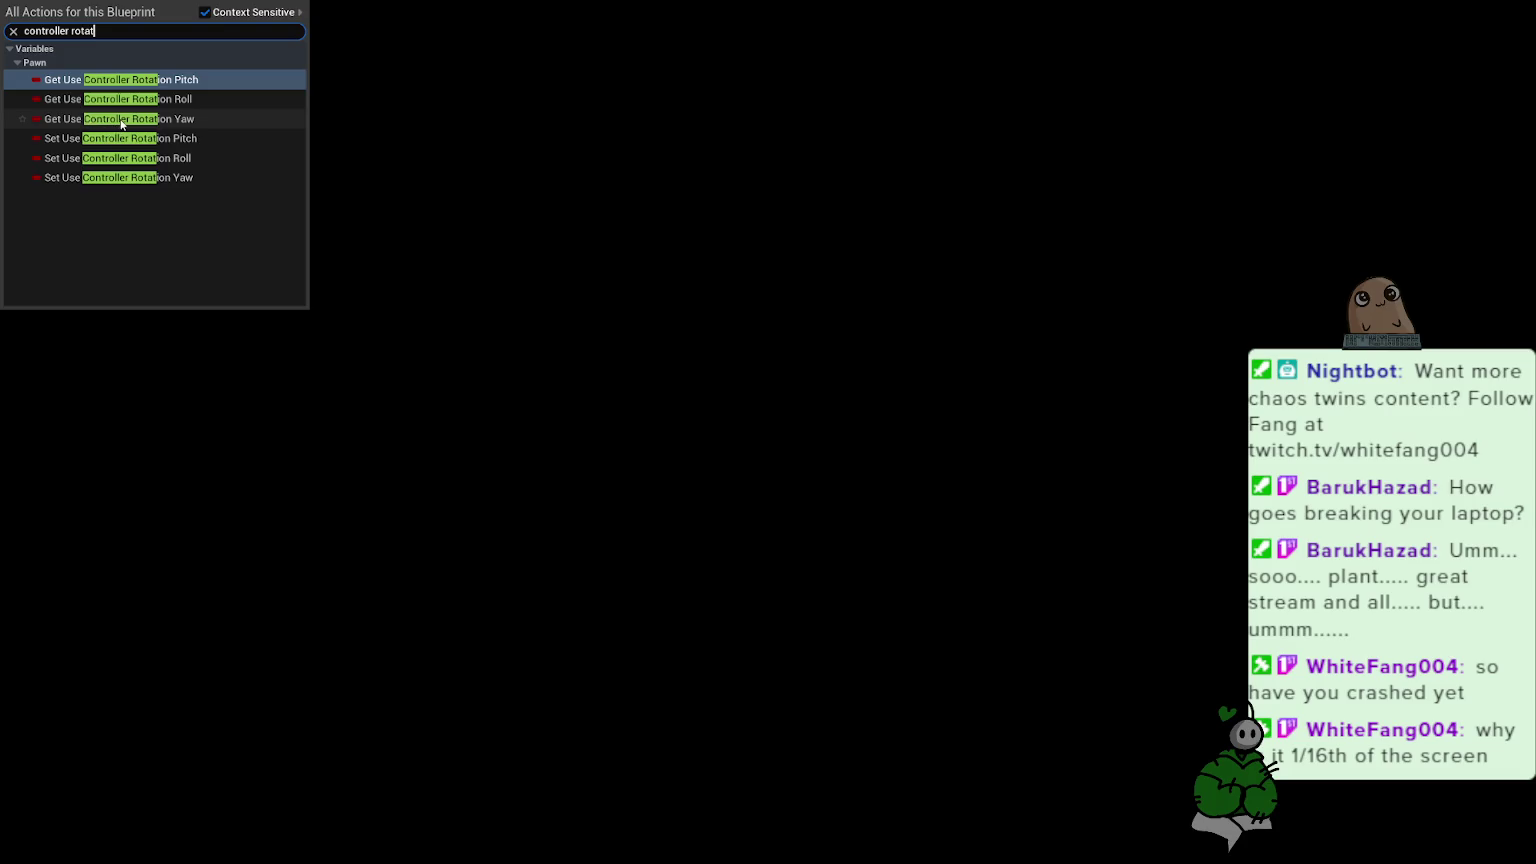
{"action": "left_click", "coordinate": [150, 118]}
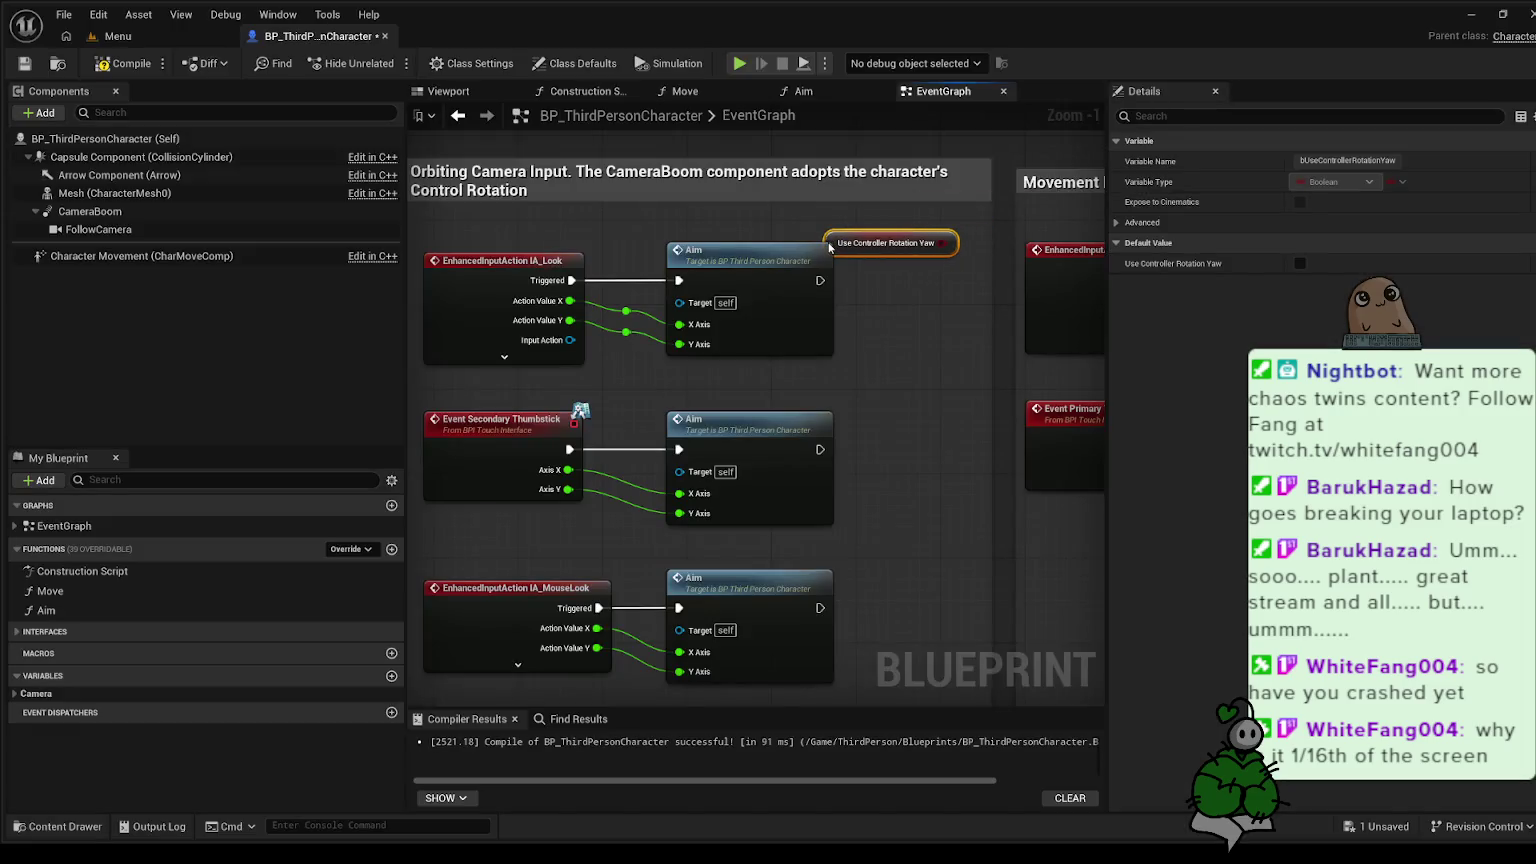
{"action": "left_click_drag", "start_coordinate": [832, 245], "coordinate": [843, 223]}
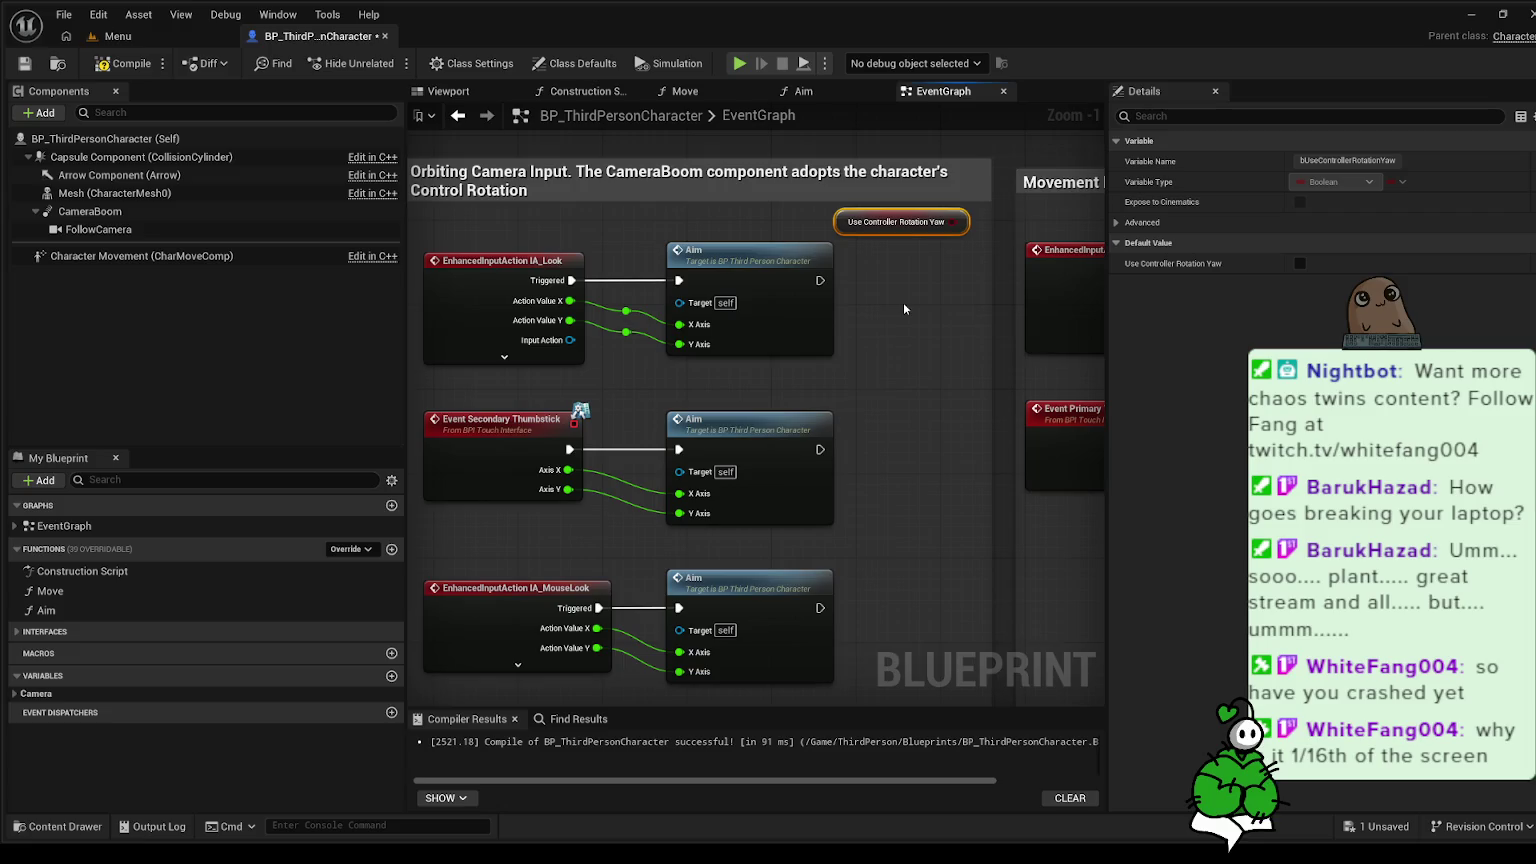
{"action": "key", "text": "Delete"}
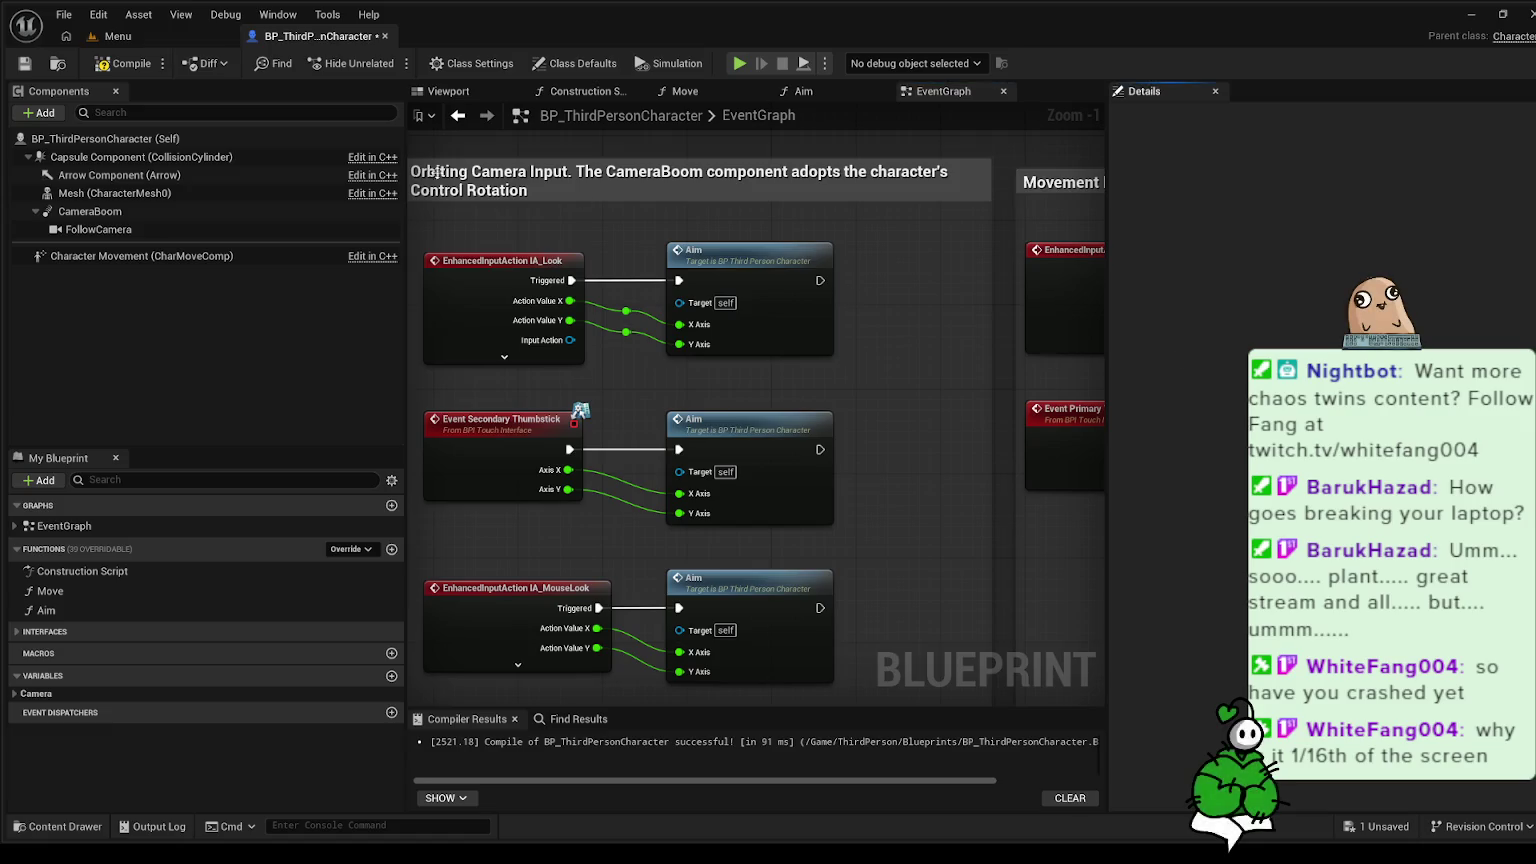
- On the (Self) defaults, find 'use con', tick Use Controller Desired Rotation, and save BP_ThirdPersonCharacter
{"action": "left_click", "coordinate": [105, 138]}
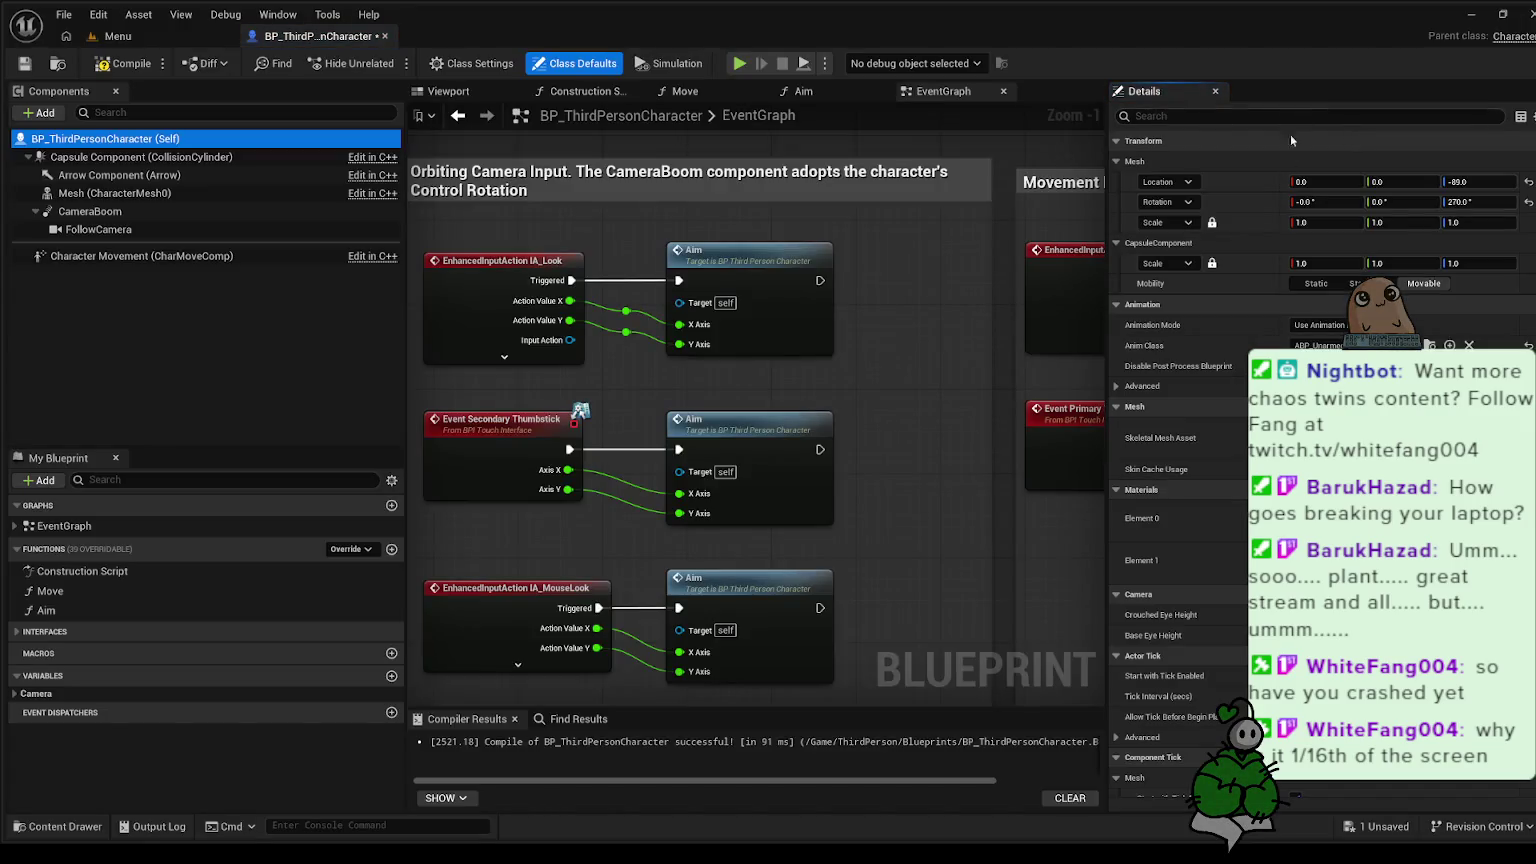
{"action": "scroll", "coordinate": [1290, 134], "scroll_direction": "down", "scroll_amount": 4}
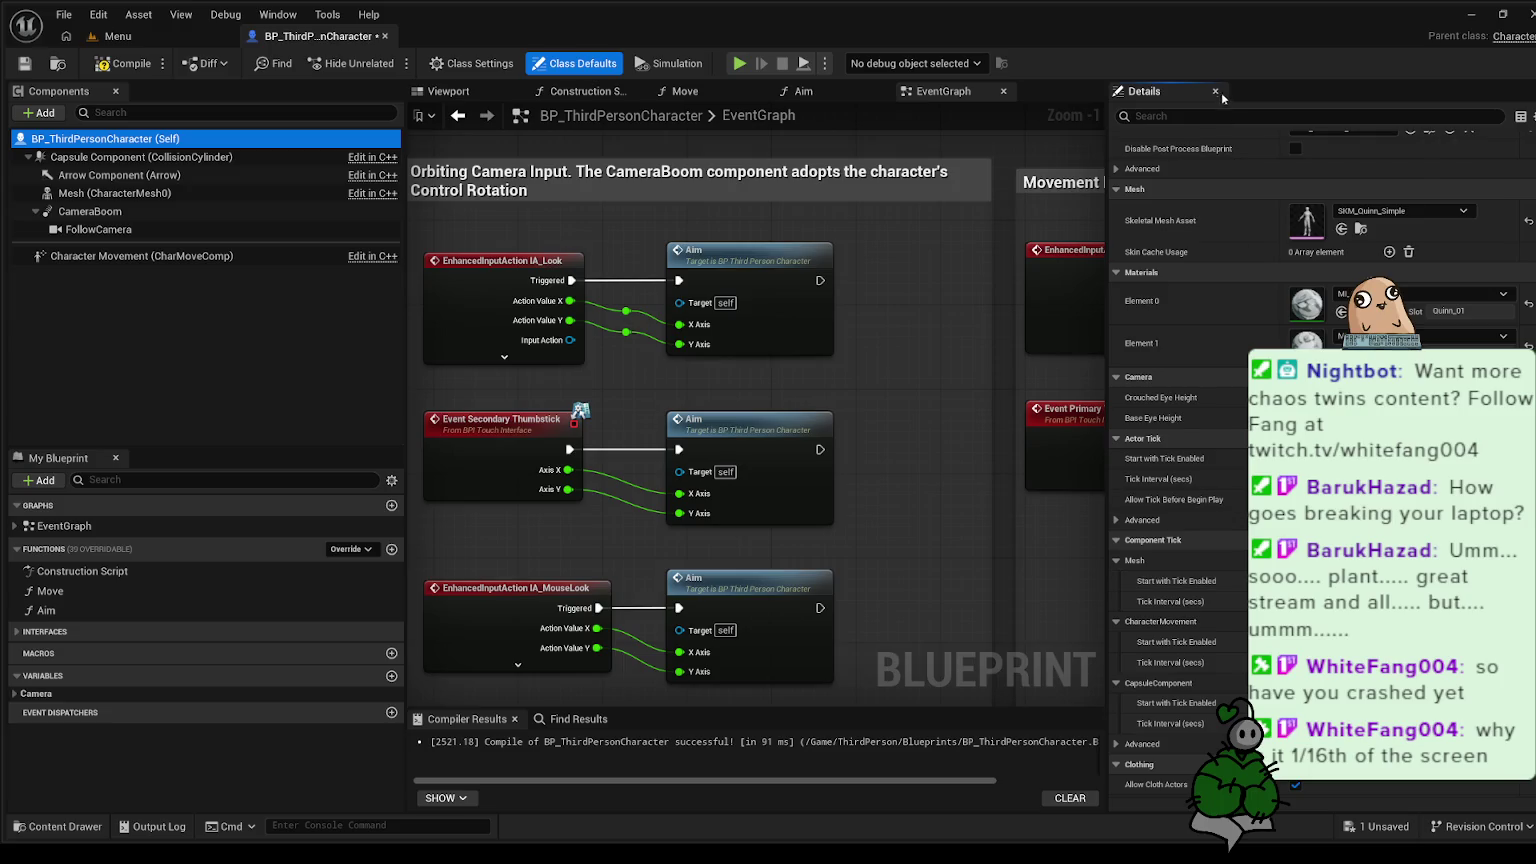
{"action": "left_click", "coordinate": [1248, 115]}
{"action": "type", "text": "use"}
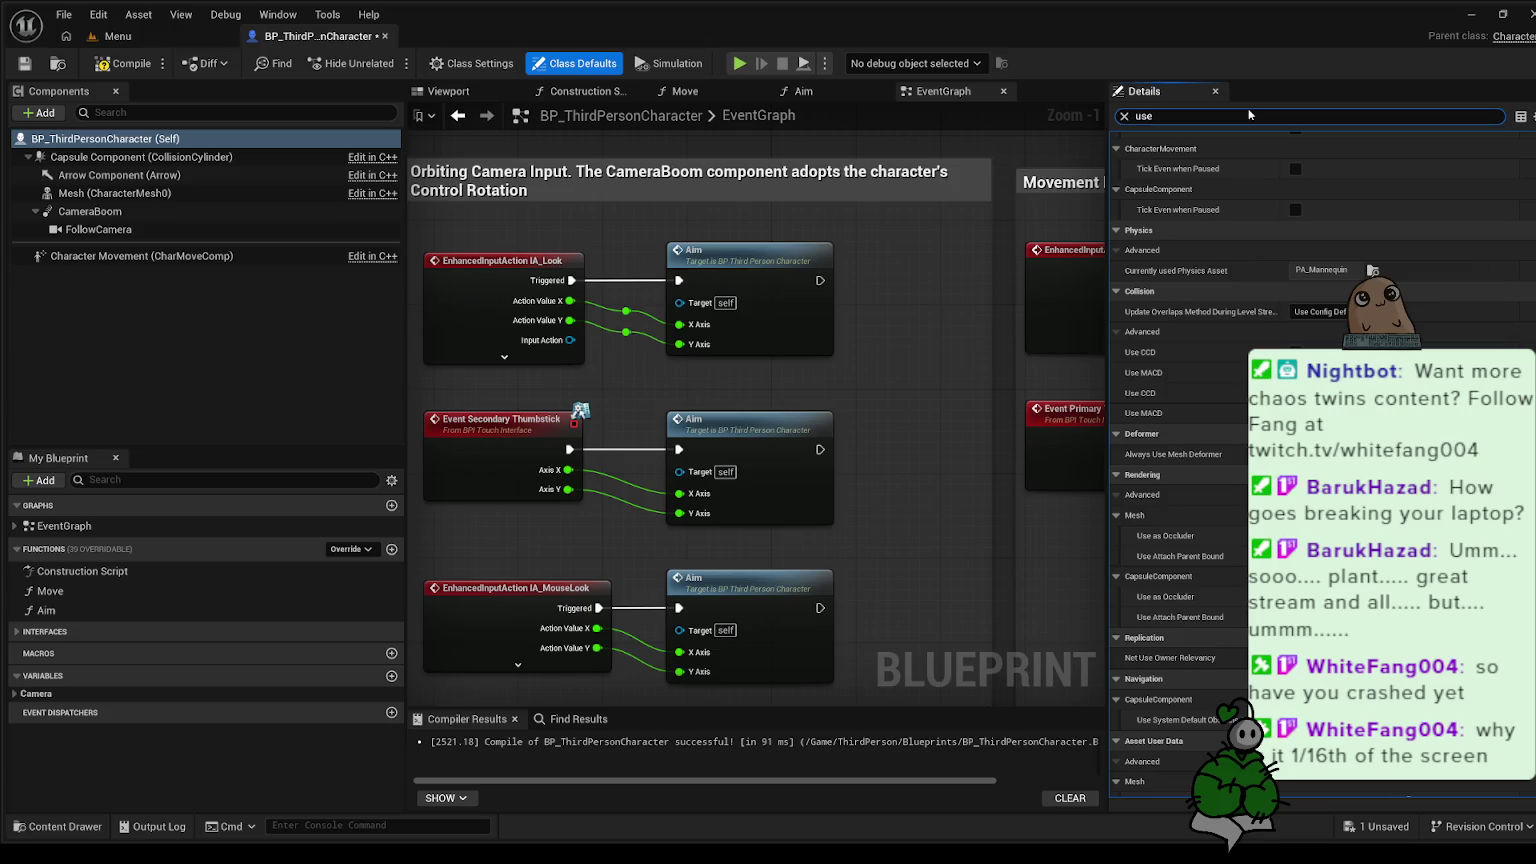
{"action": "type", "text": " con"}
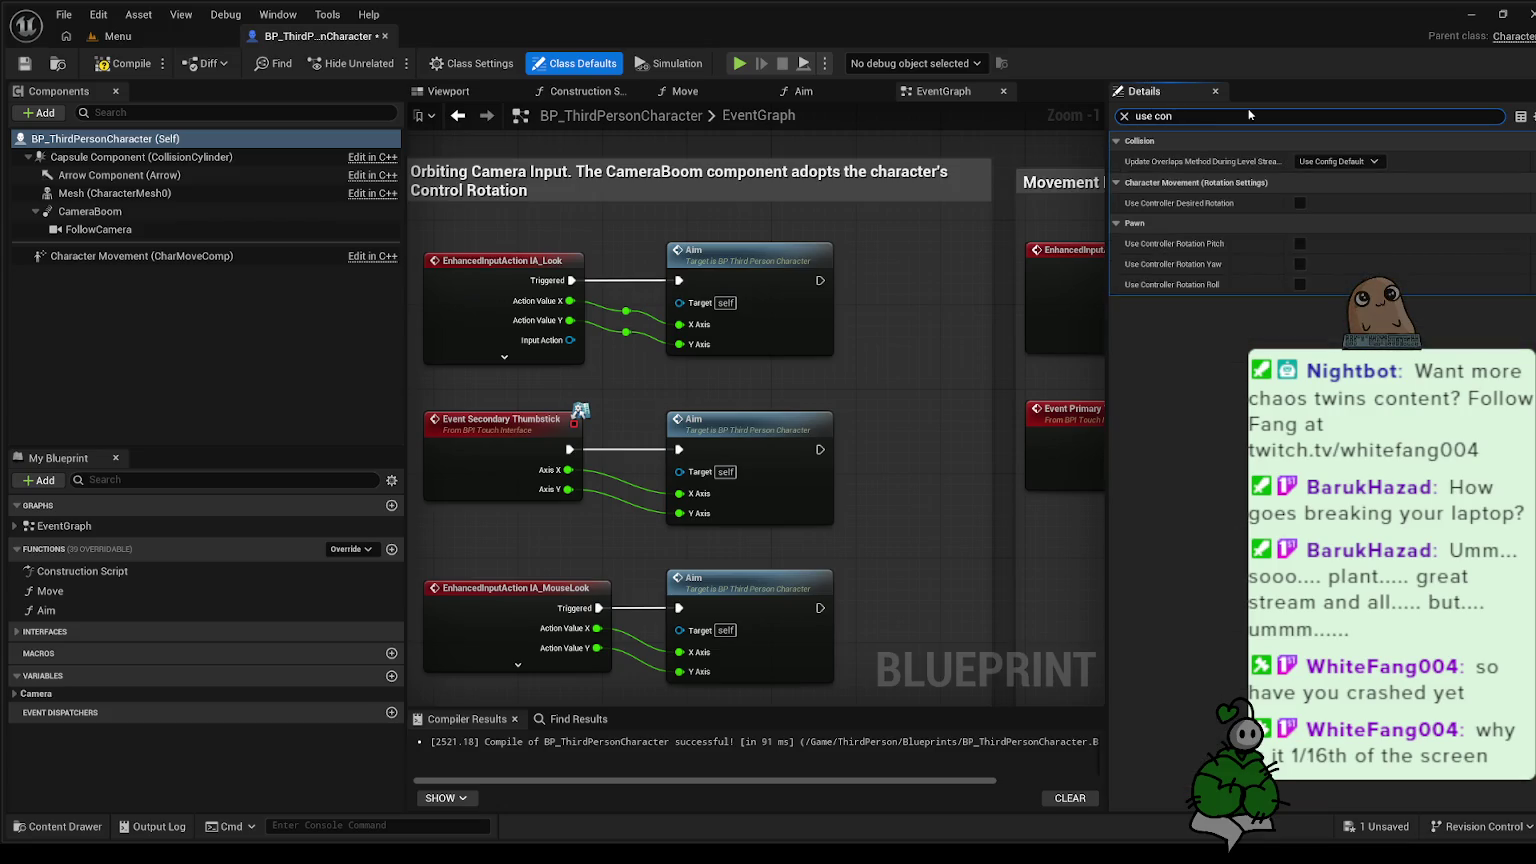
{"action": "left_click", "coordinate": [1300, 203]}
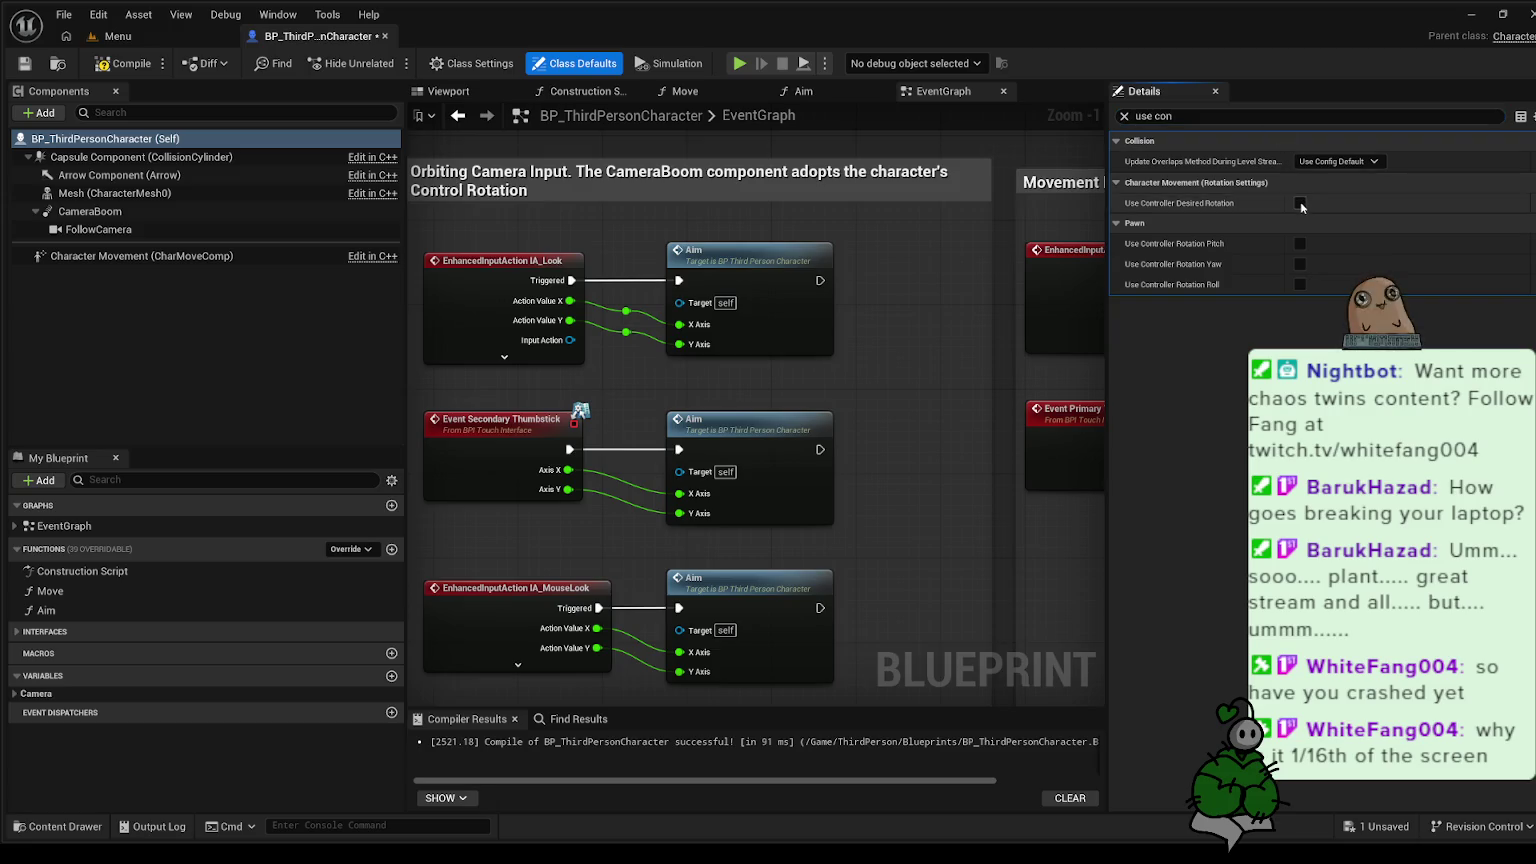
{"action": "key", "text": "ctrl+s"}
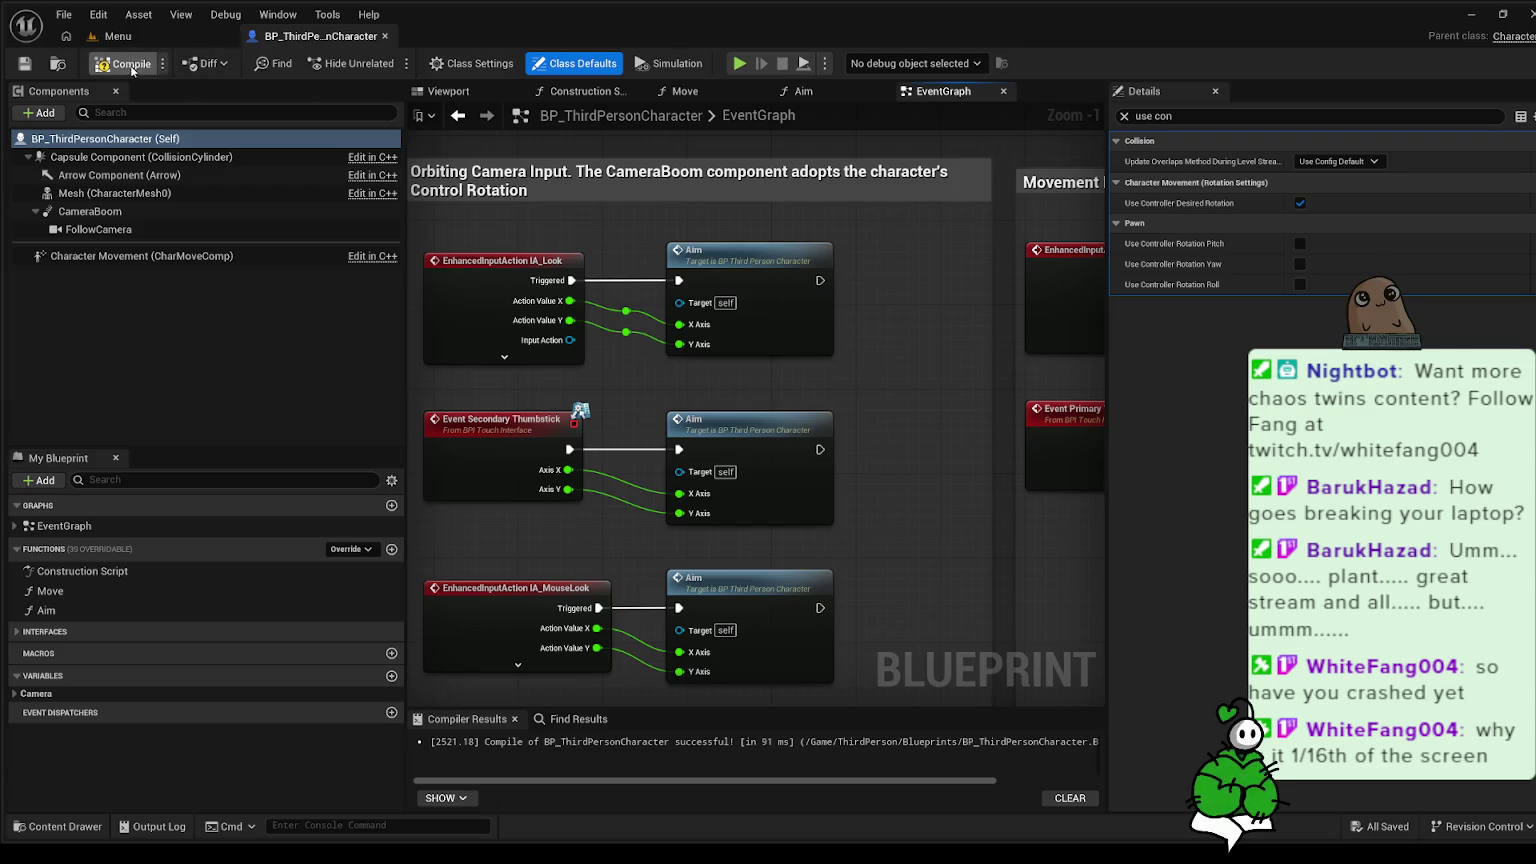
{"action": "left_click", "coordinate": [24, 63]}
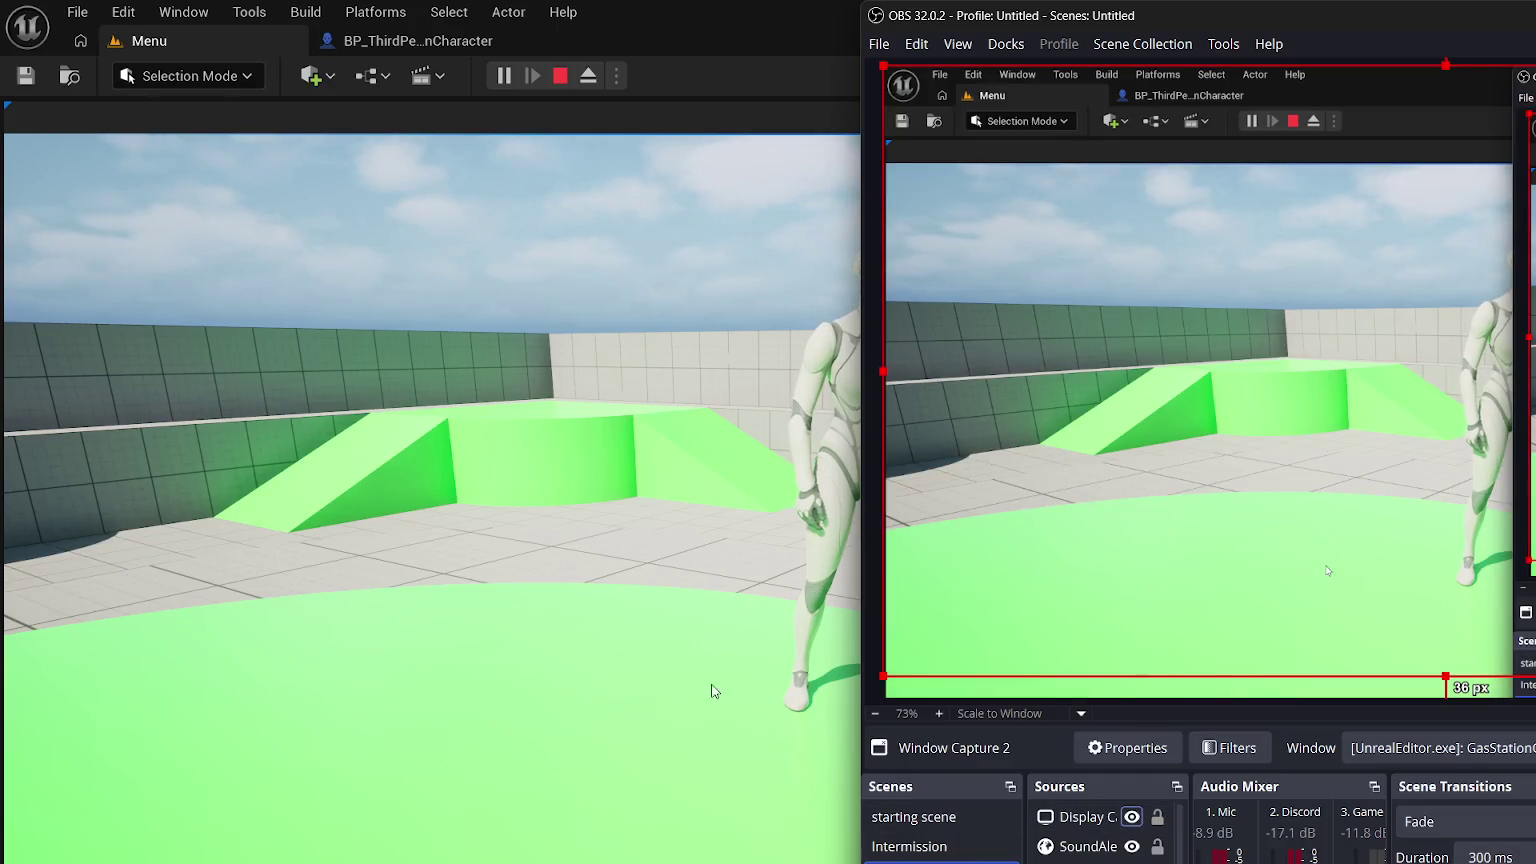
- Inspect the Display Capture and other OBS sources, then return to the running Unreal game window
{"action": "left_click", "coordinate": [1093, 819]}
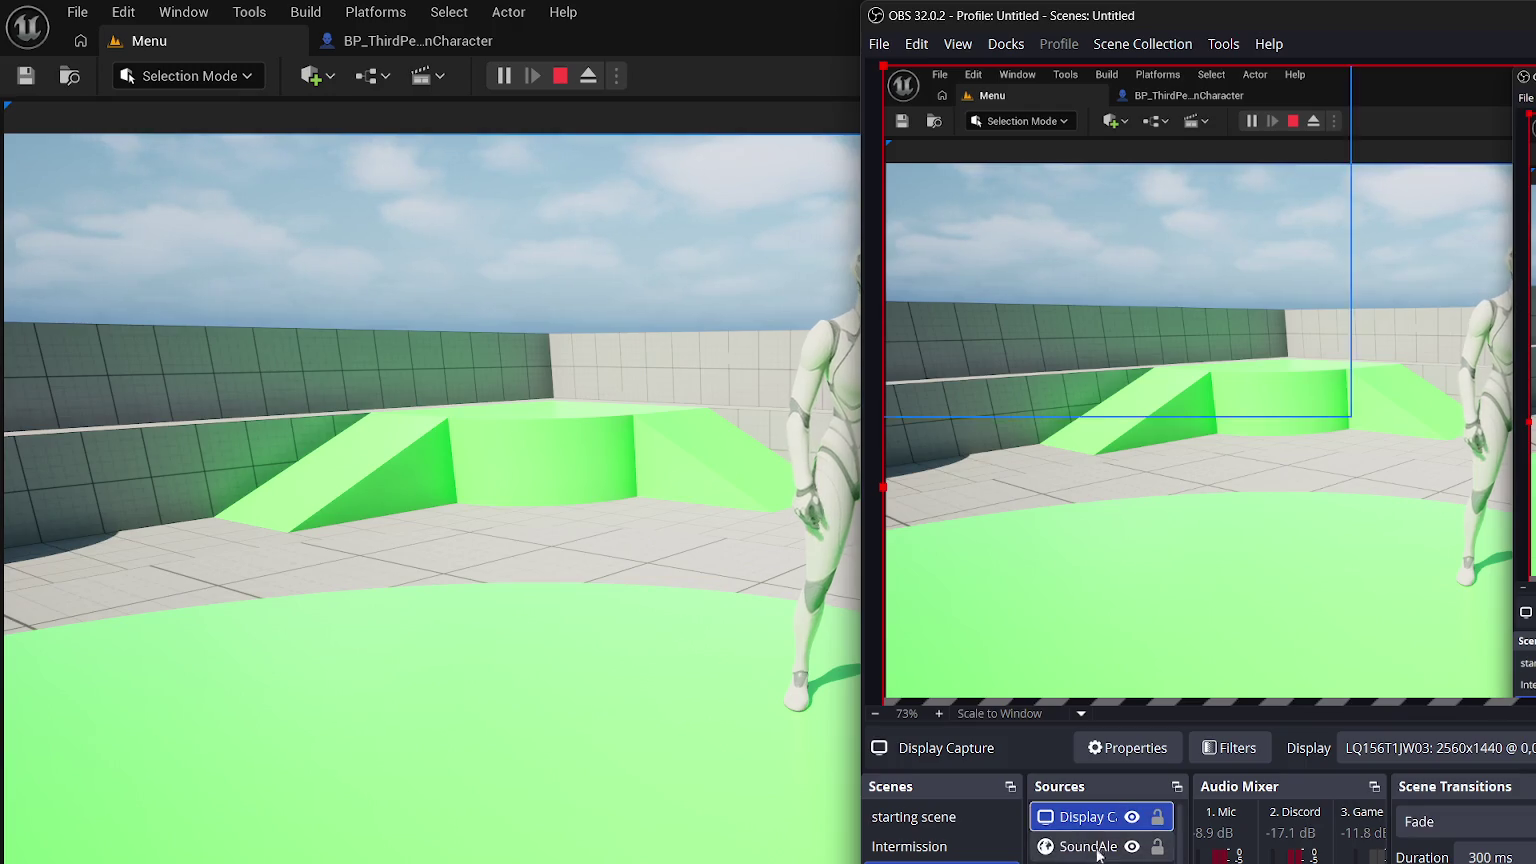
{"action": "scroll", "coordinate": [1100, 830], "scroll_direction": "down", "scroll_amount": 1}
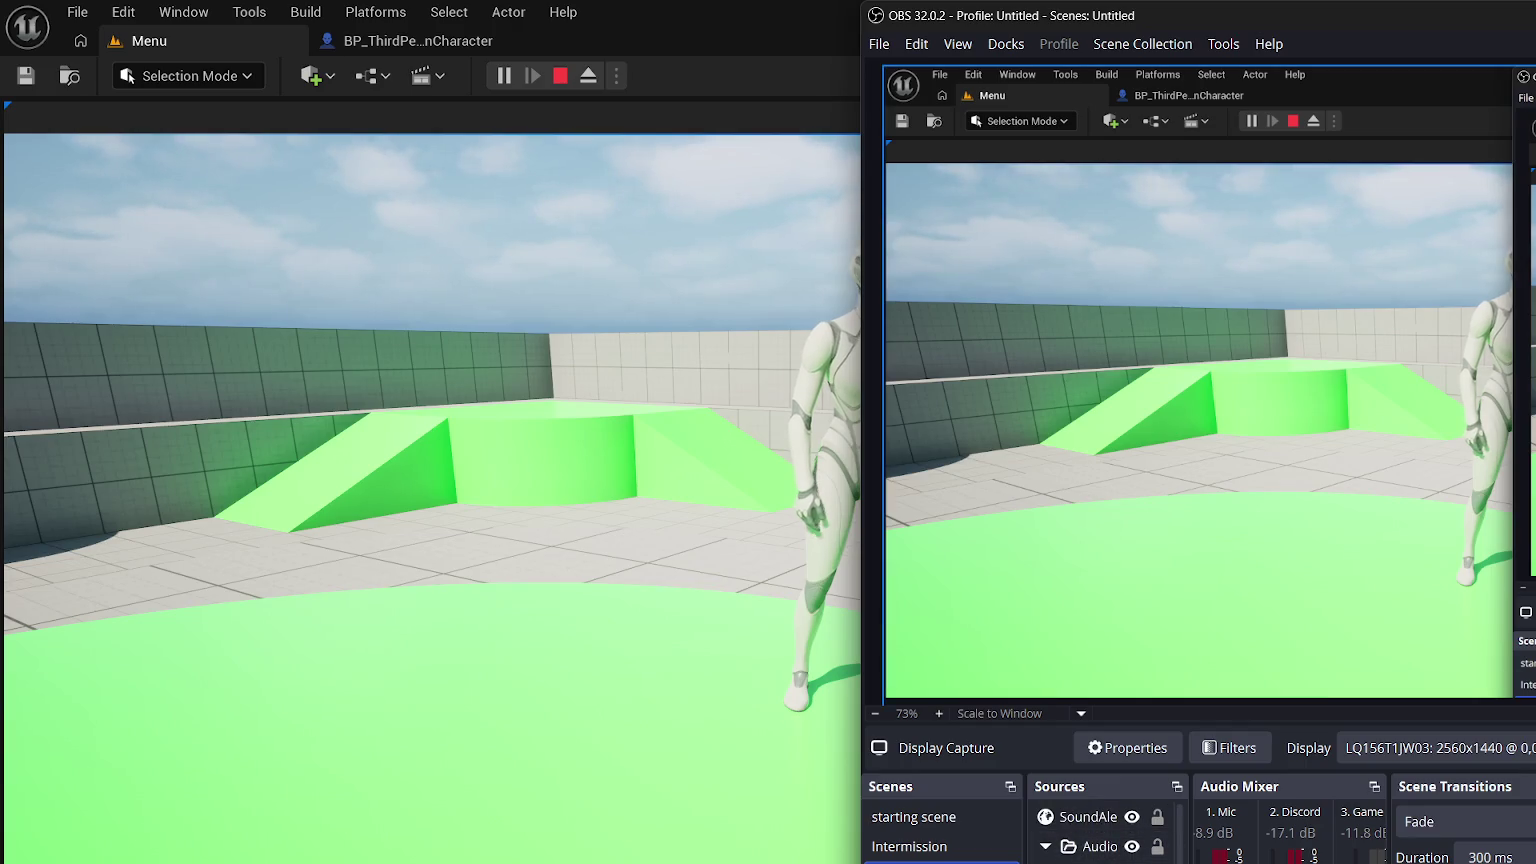
{"action": "scroll", "coordinate": [1100, 830], "scroll_direction": "down", "scroll_amount": 2}
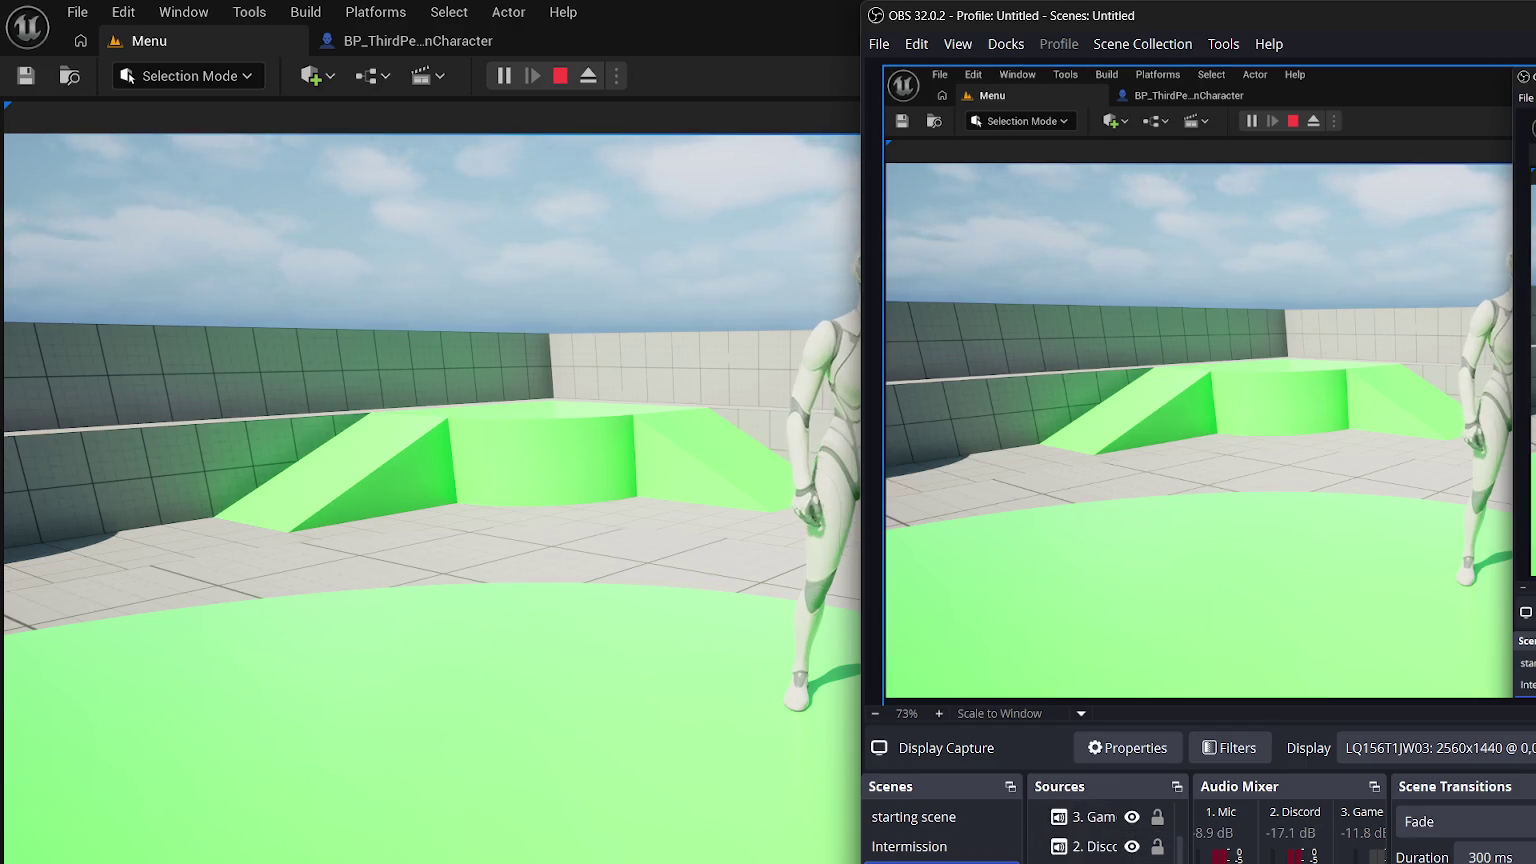
{"action": "scroll", "coordinate": [1100, 830], "scroll_direction": "up", "scroll_amount": 3}
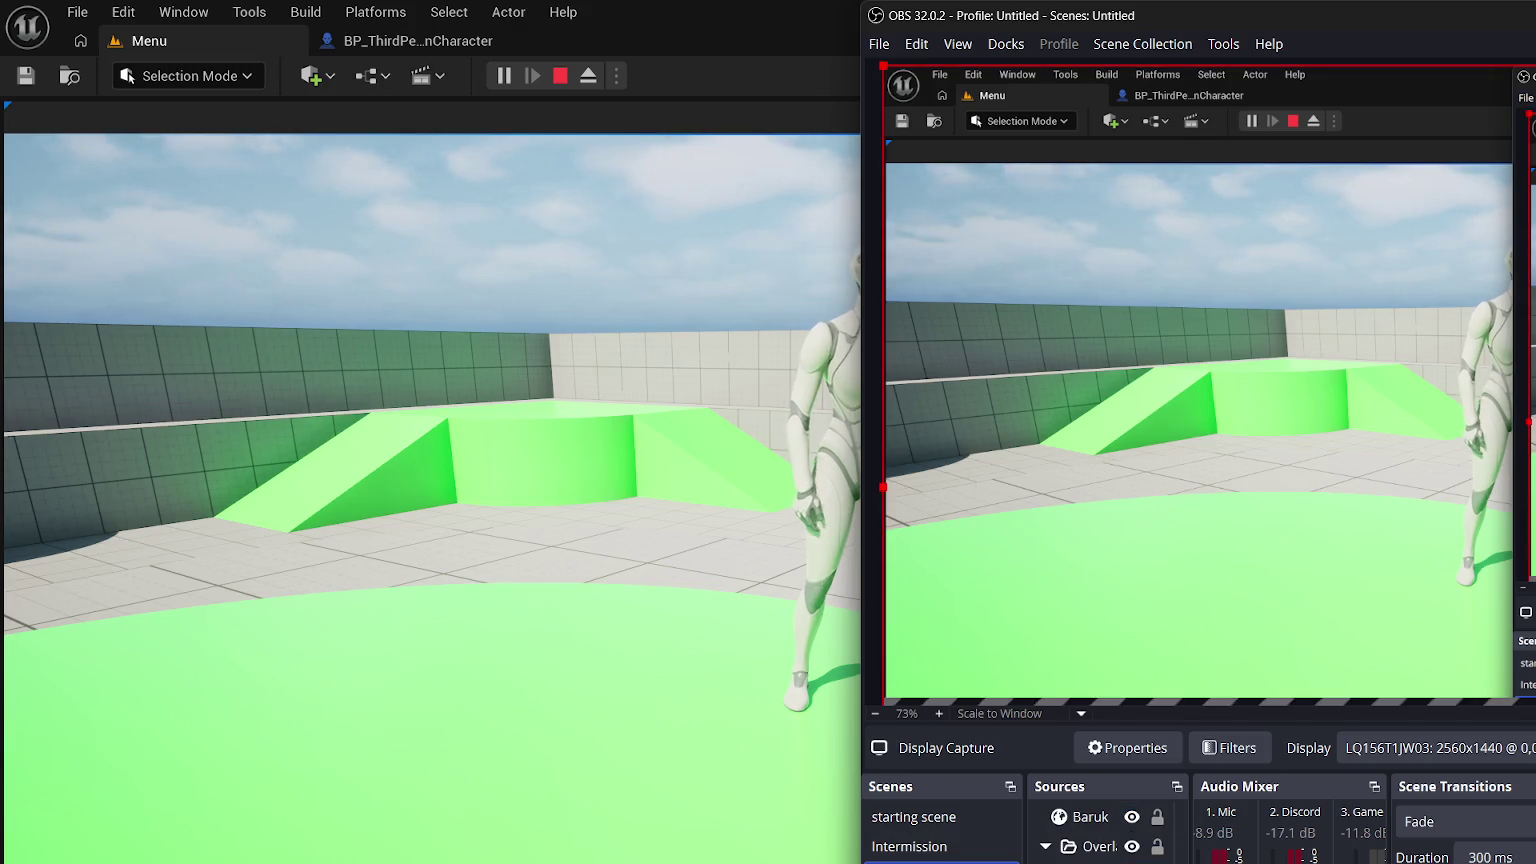
{"action": "scroll", "coordinate": [1100, 830], "scroll_direction": "down", "scroll_amount": 3}
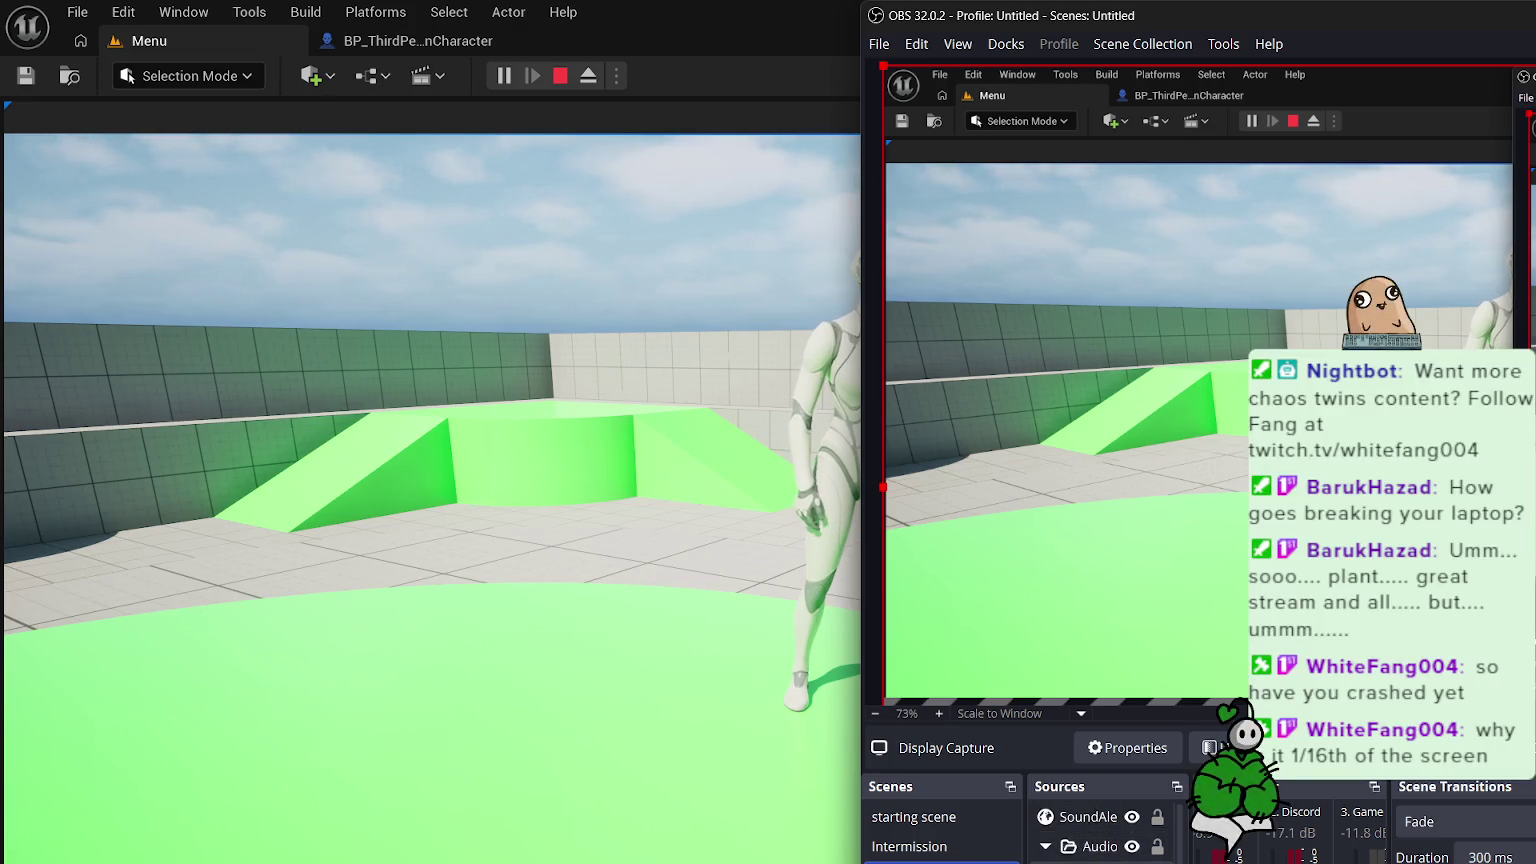
{"action": "left_click", "coordinate": [430, 530]}
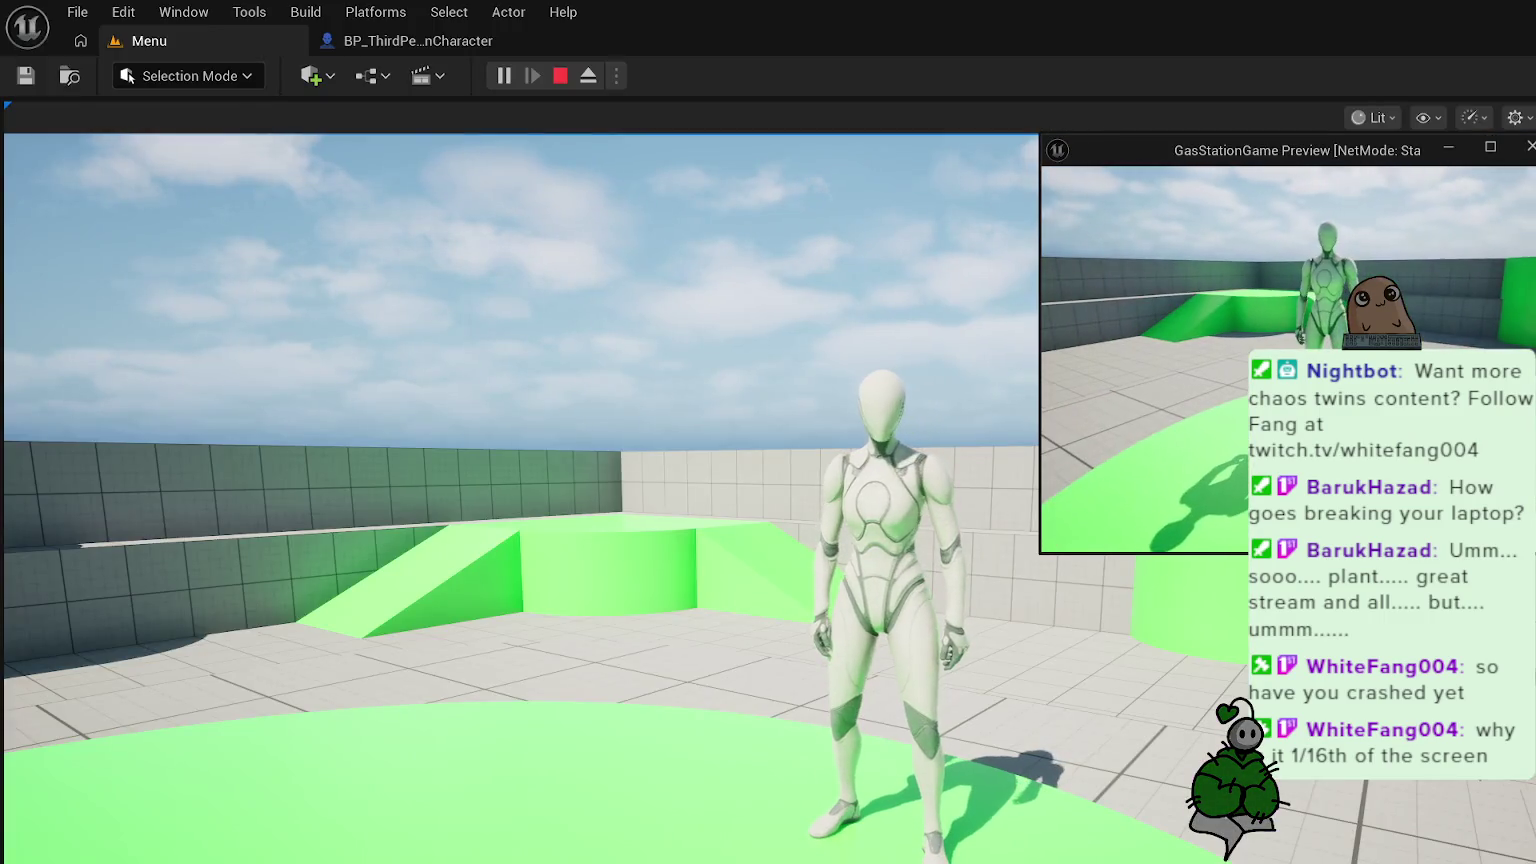
- Walk the mannequin past the green ramps, walls and other character to test its rotation, then switch to OBS
{"action": "key", "text": "w"}
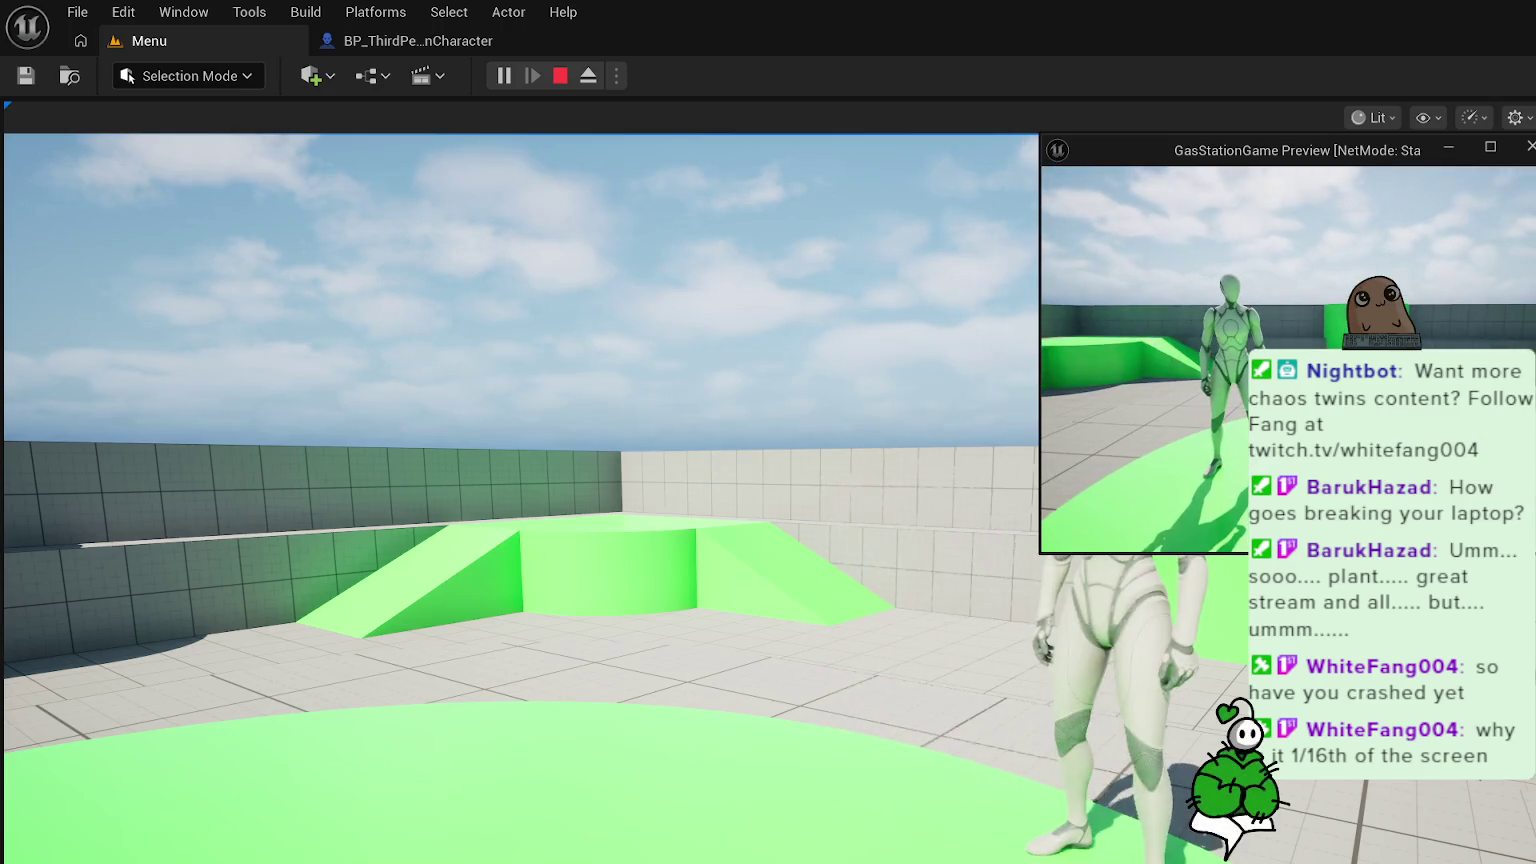
{"action": "key", "text": "w"}
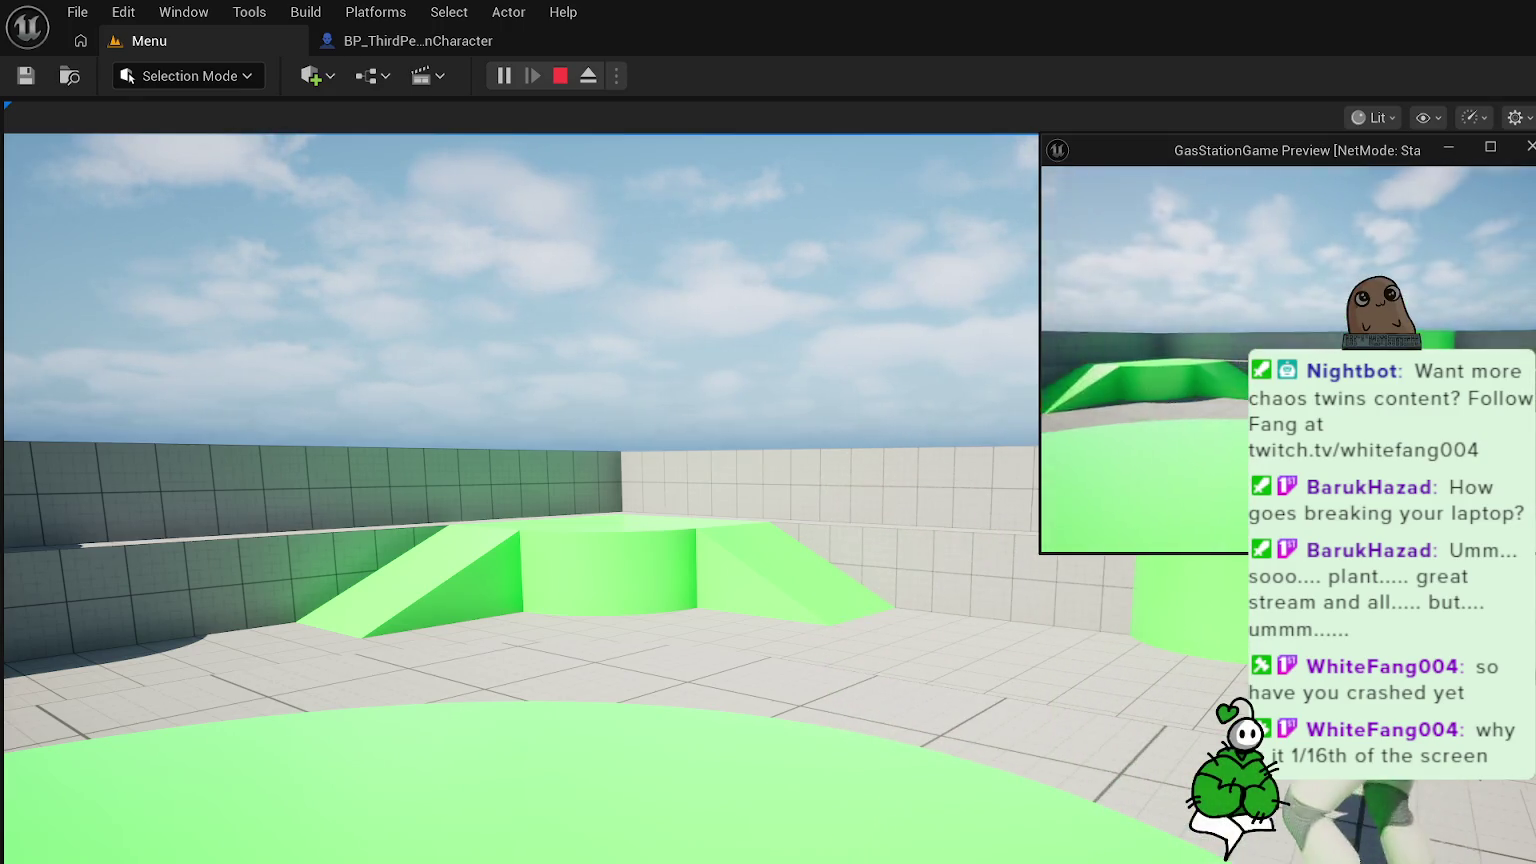
{"action": "key", "text": "w"}
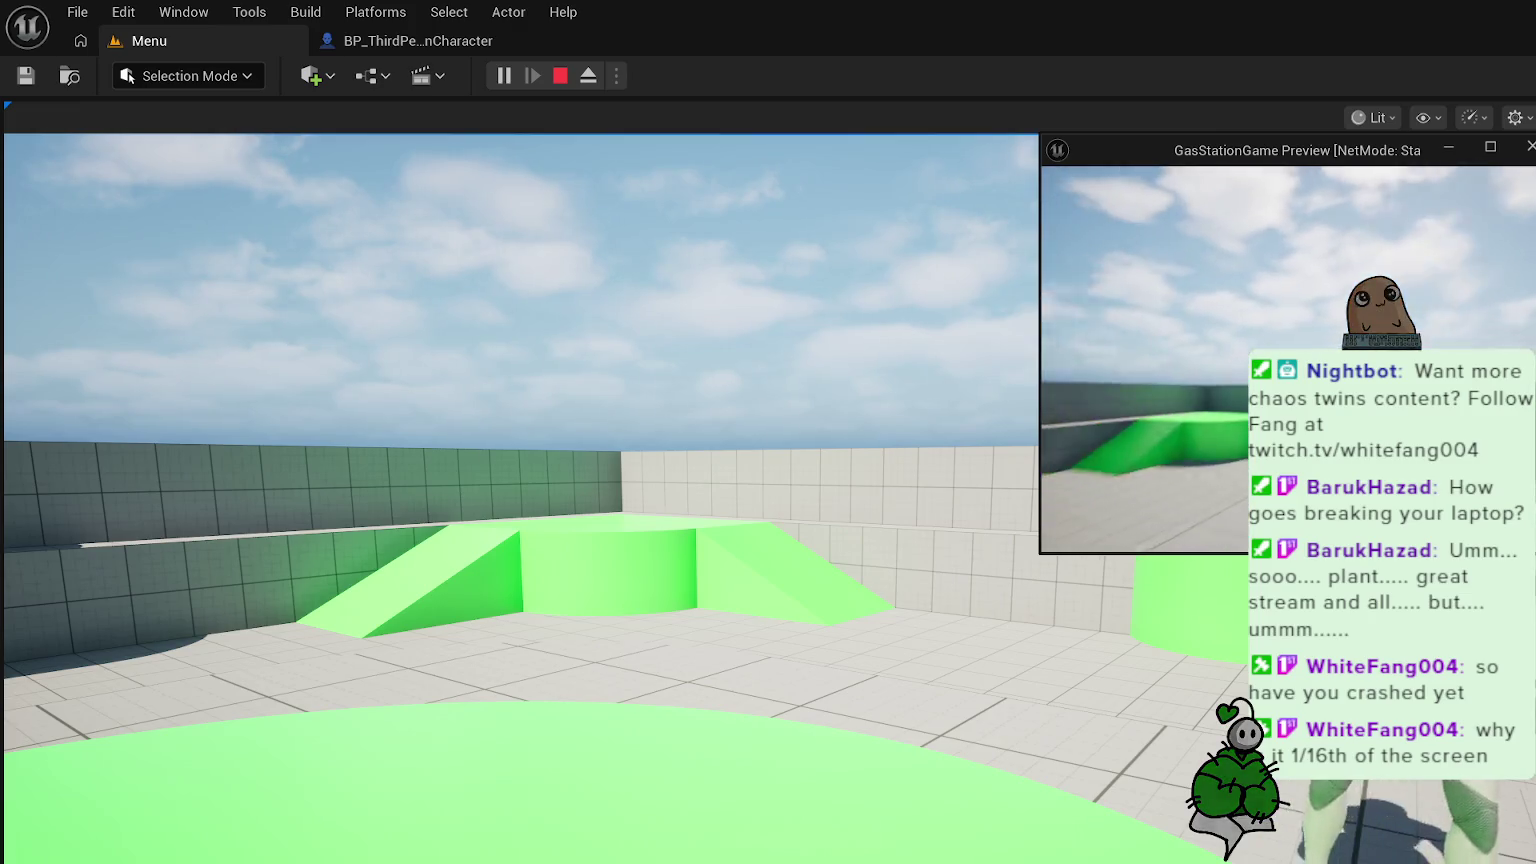
{"action": "key", "text": "w"}
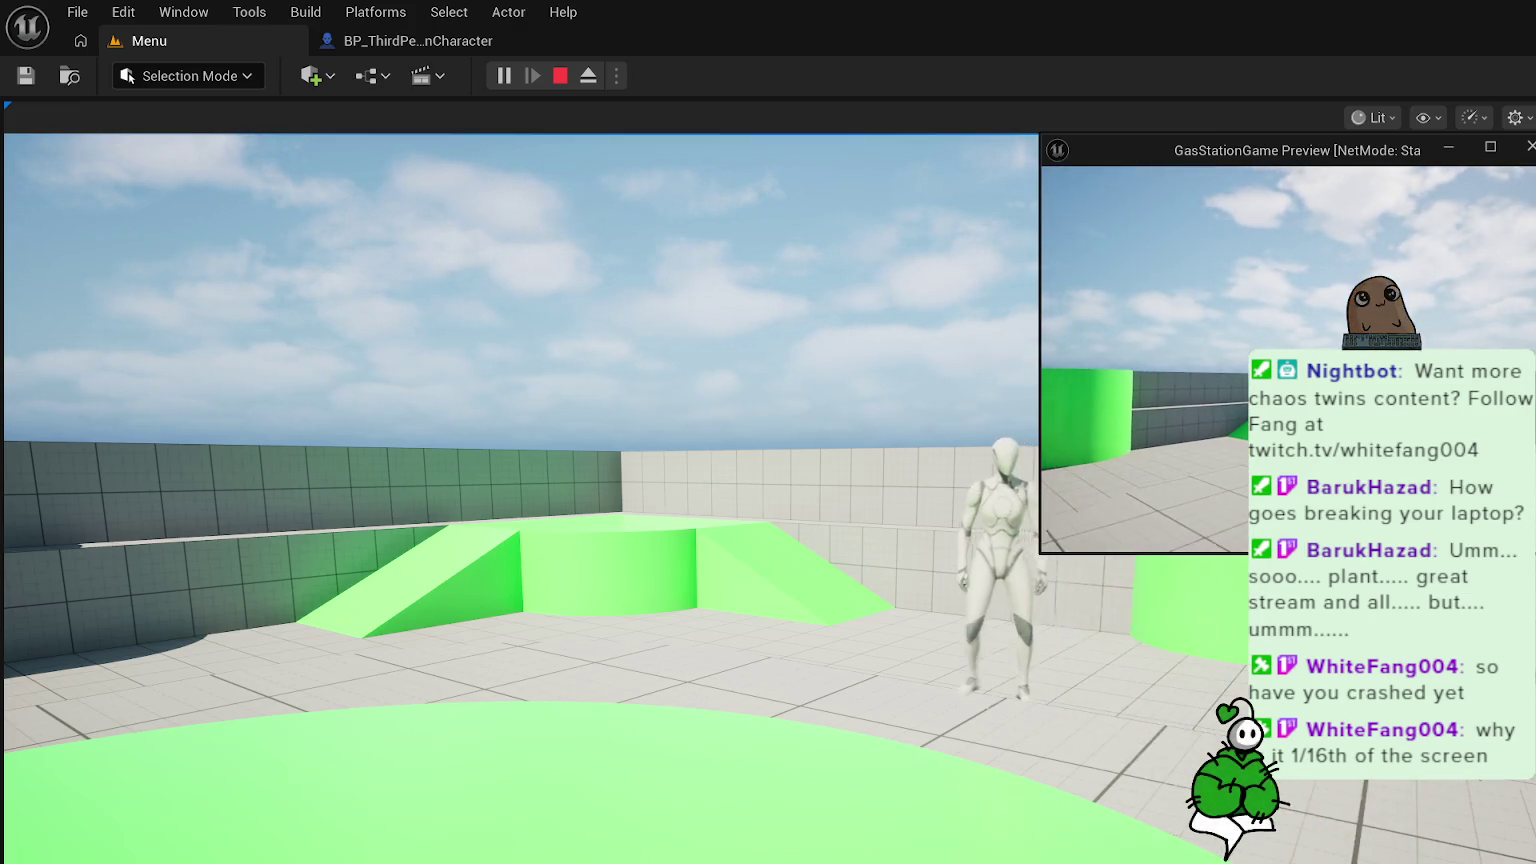
{"action": "key", "text": "w"}
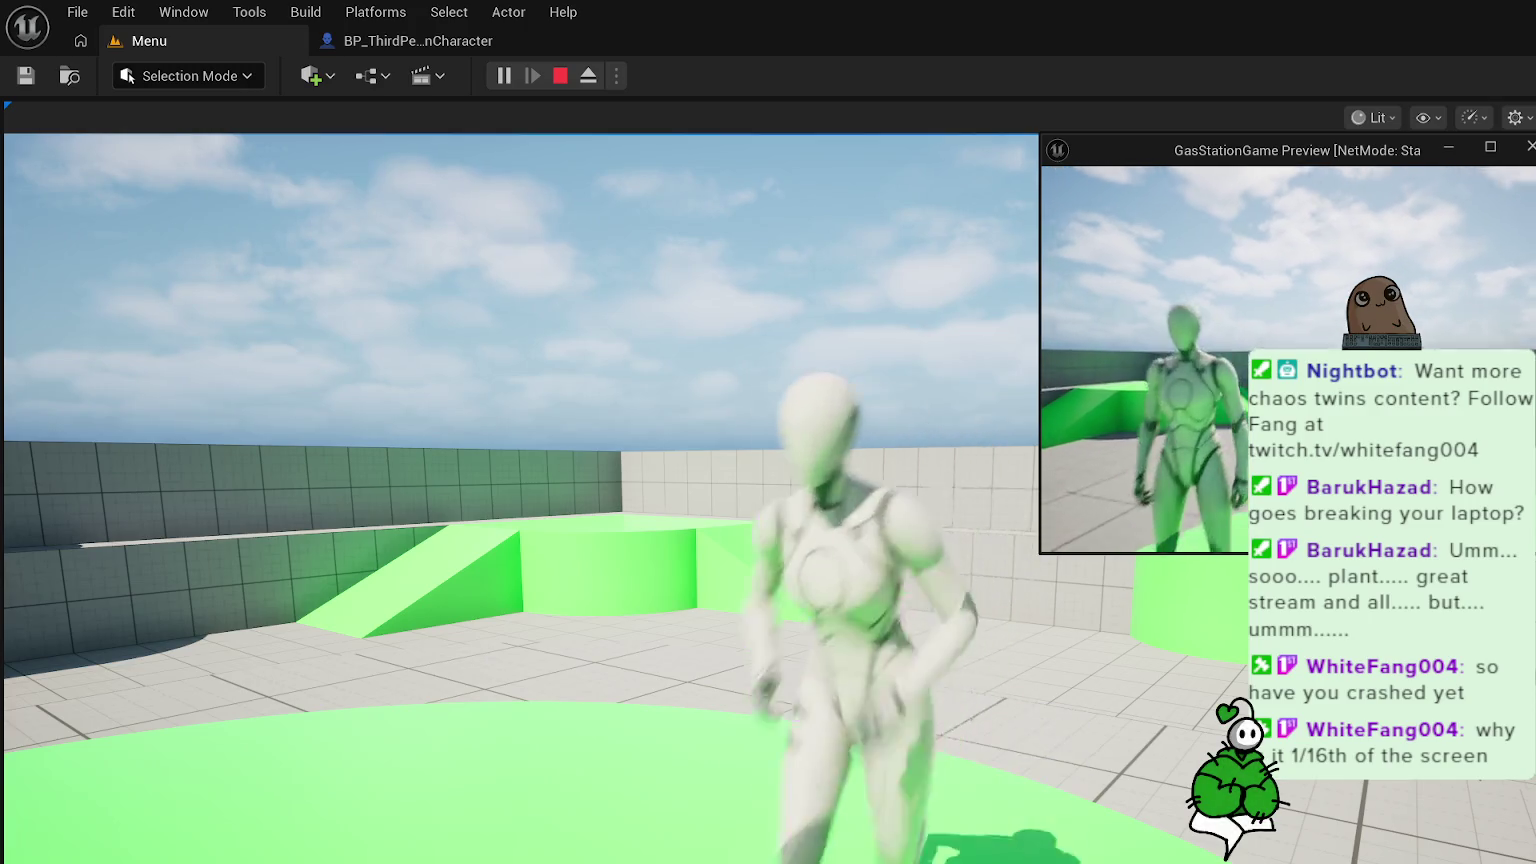
{"action": "key", "text": "w"}
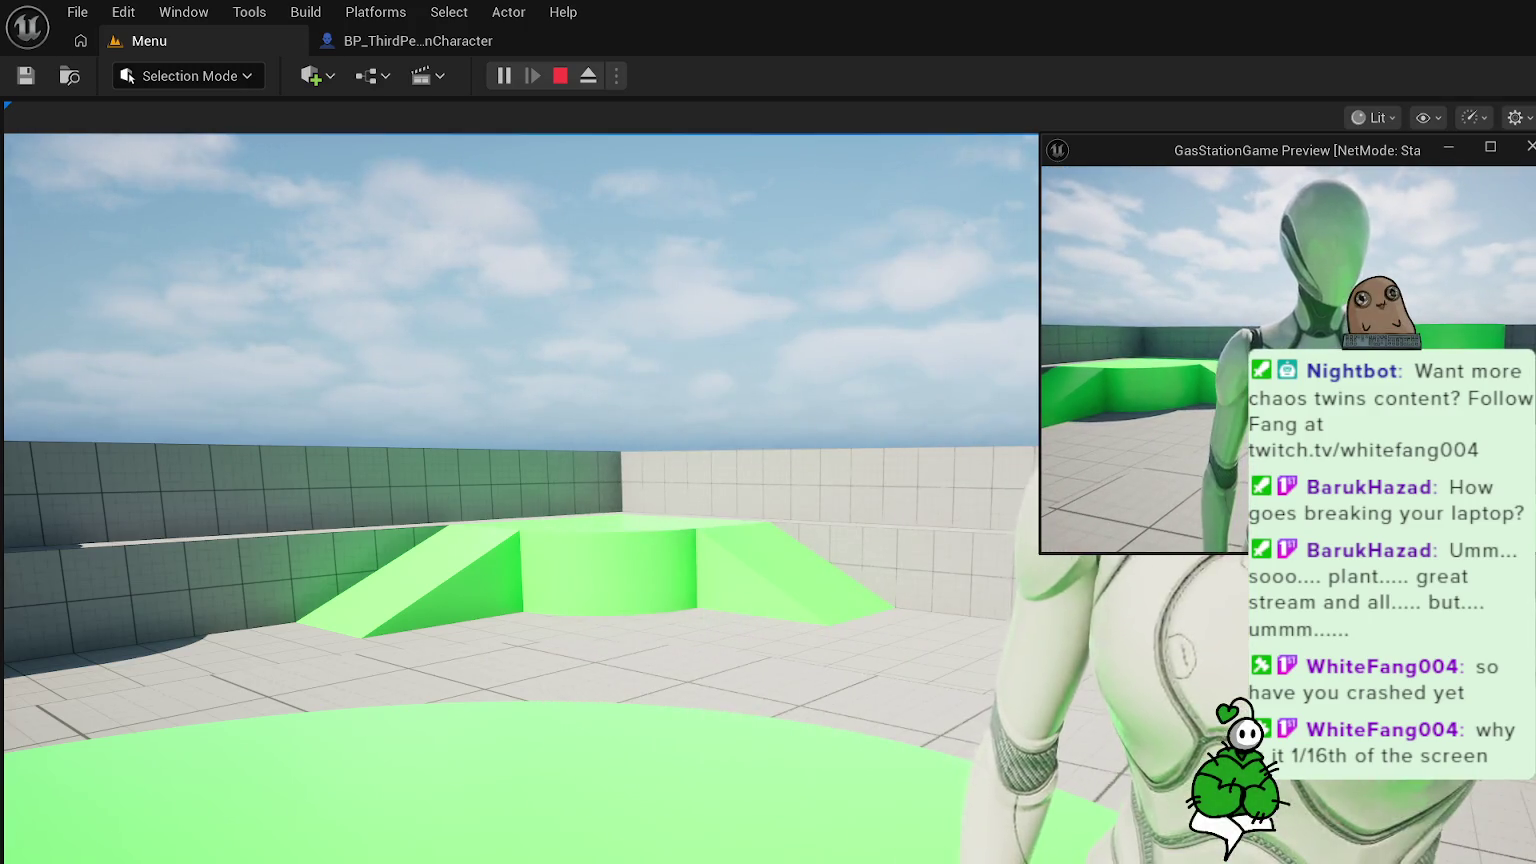
{"action": "key", "text": "w"}
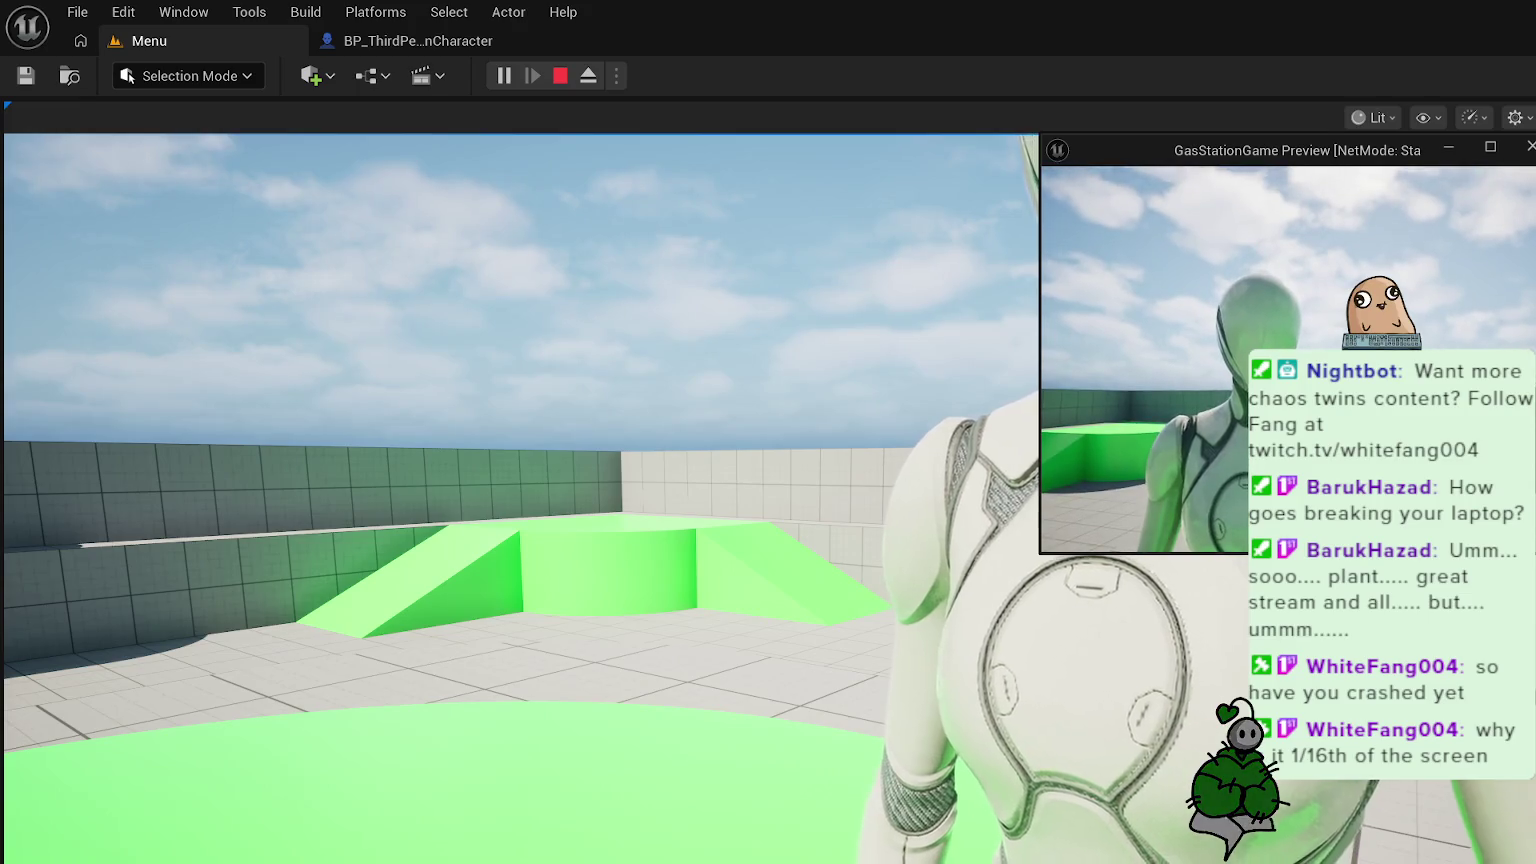
{"action": "key", "text": "w"}
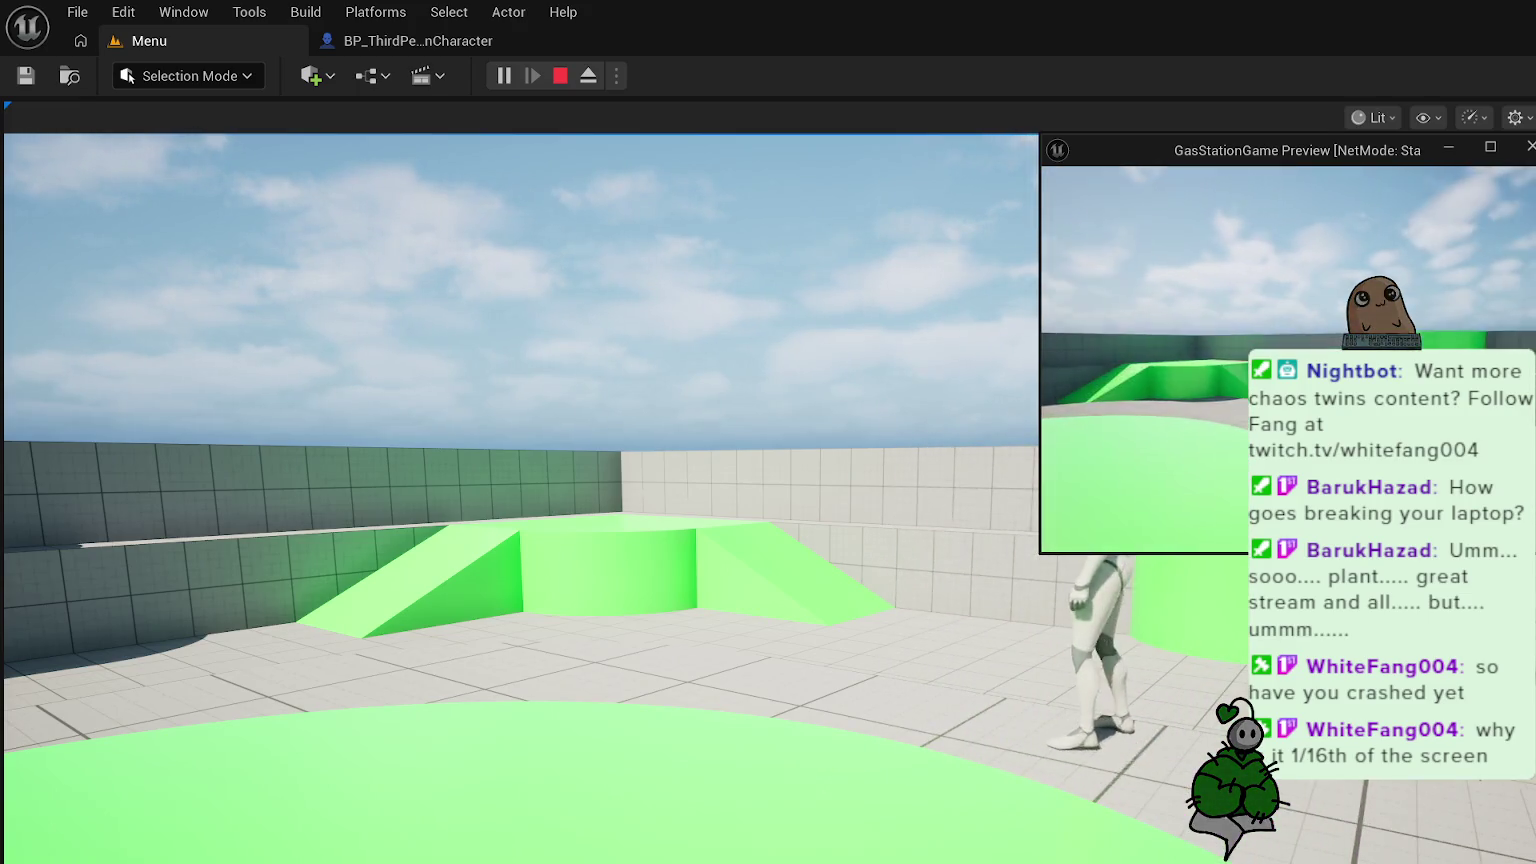
{"action": "key", "text": "w"}
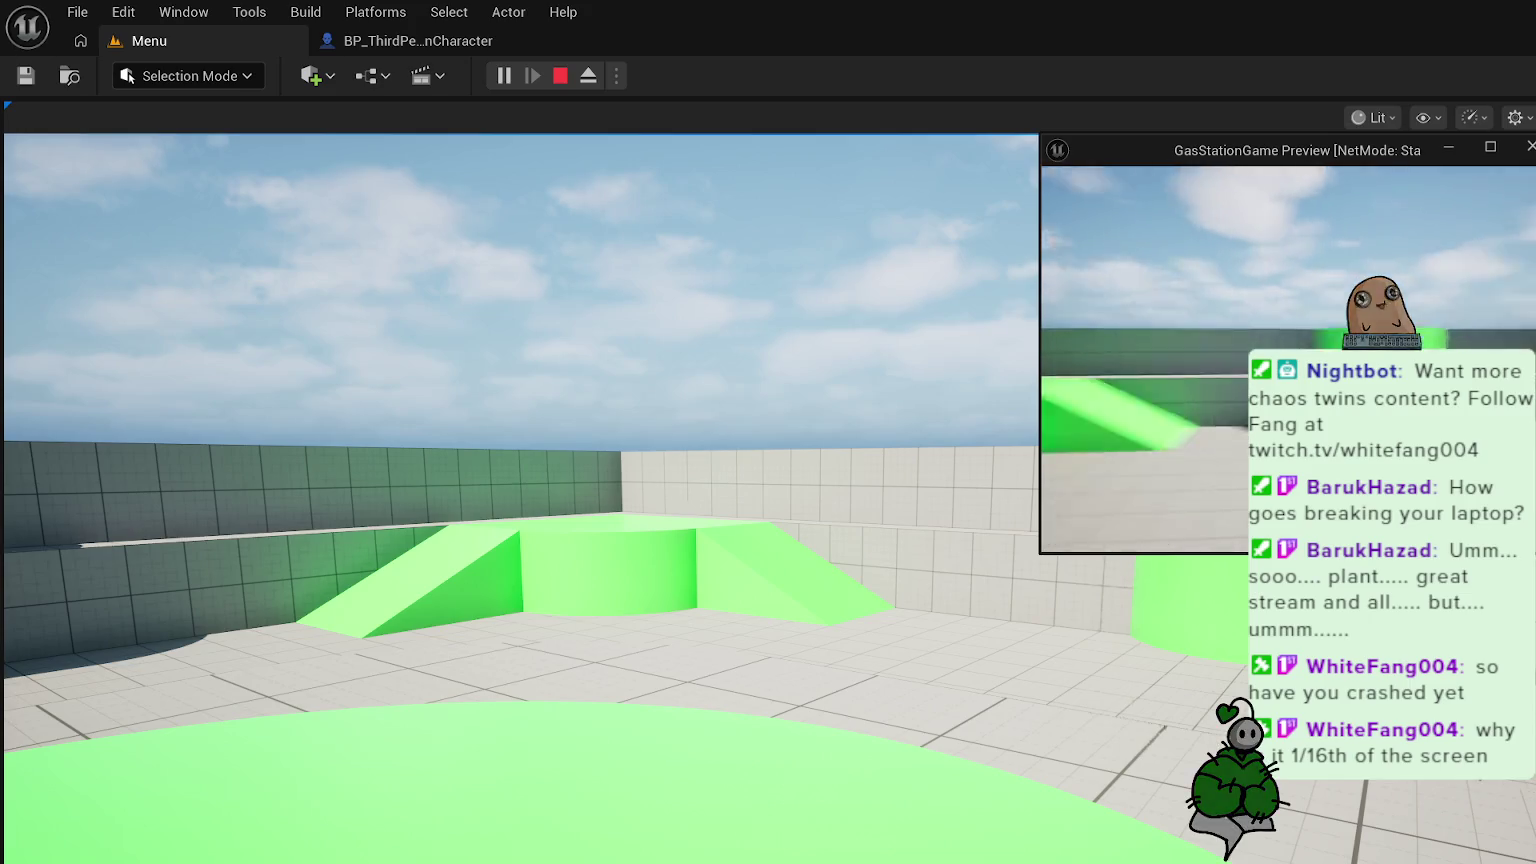
{"action": "key", "text": "w"}
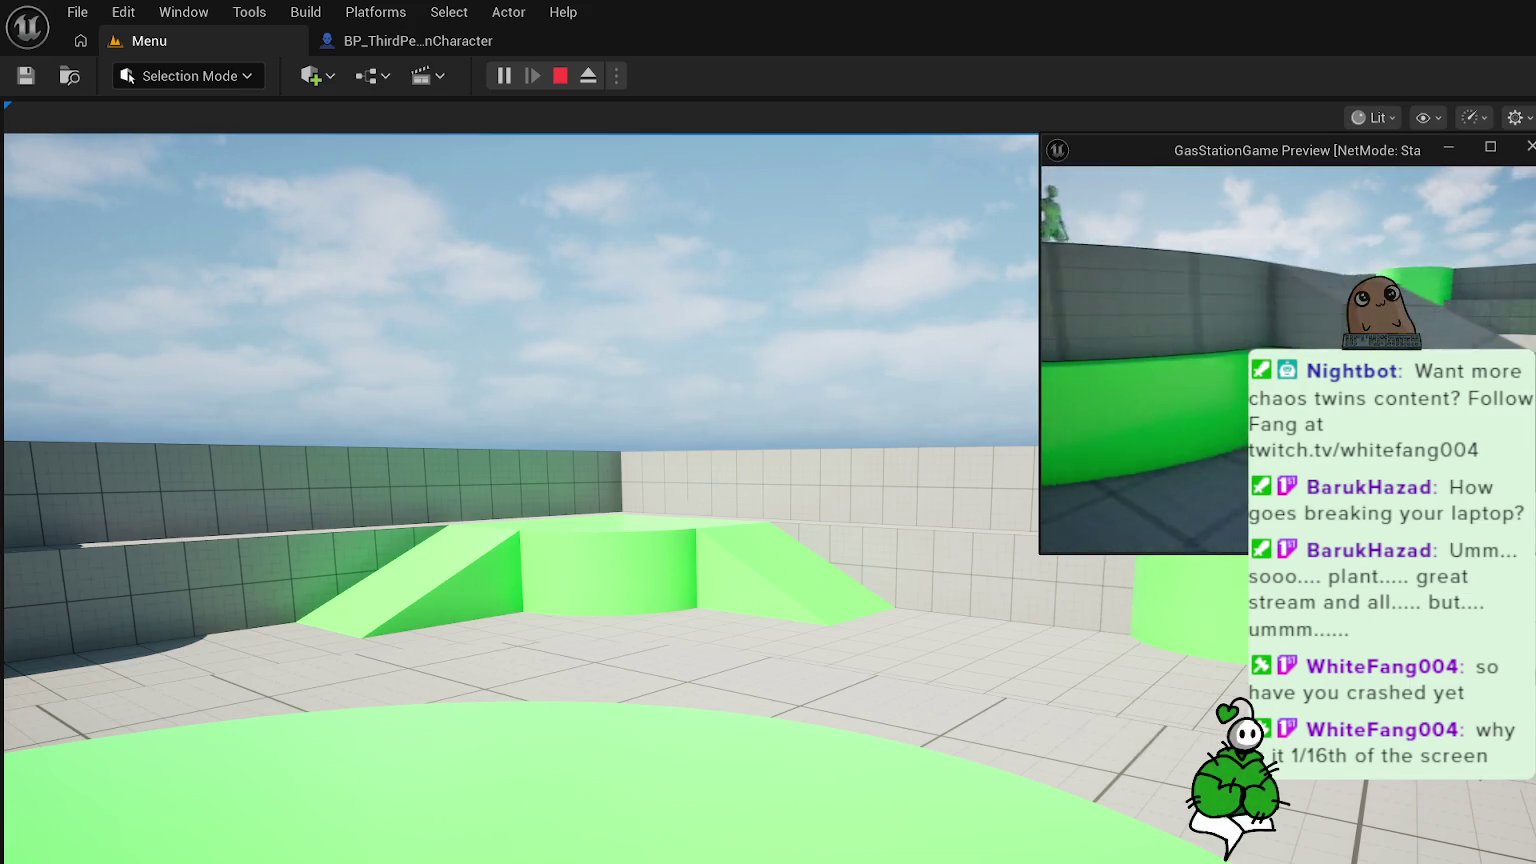
{"action": "key", "text": "w"}
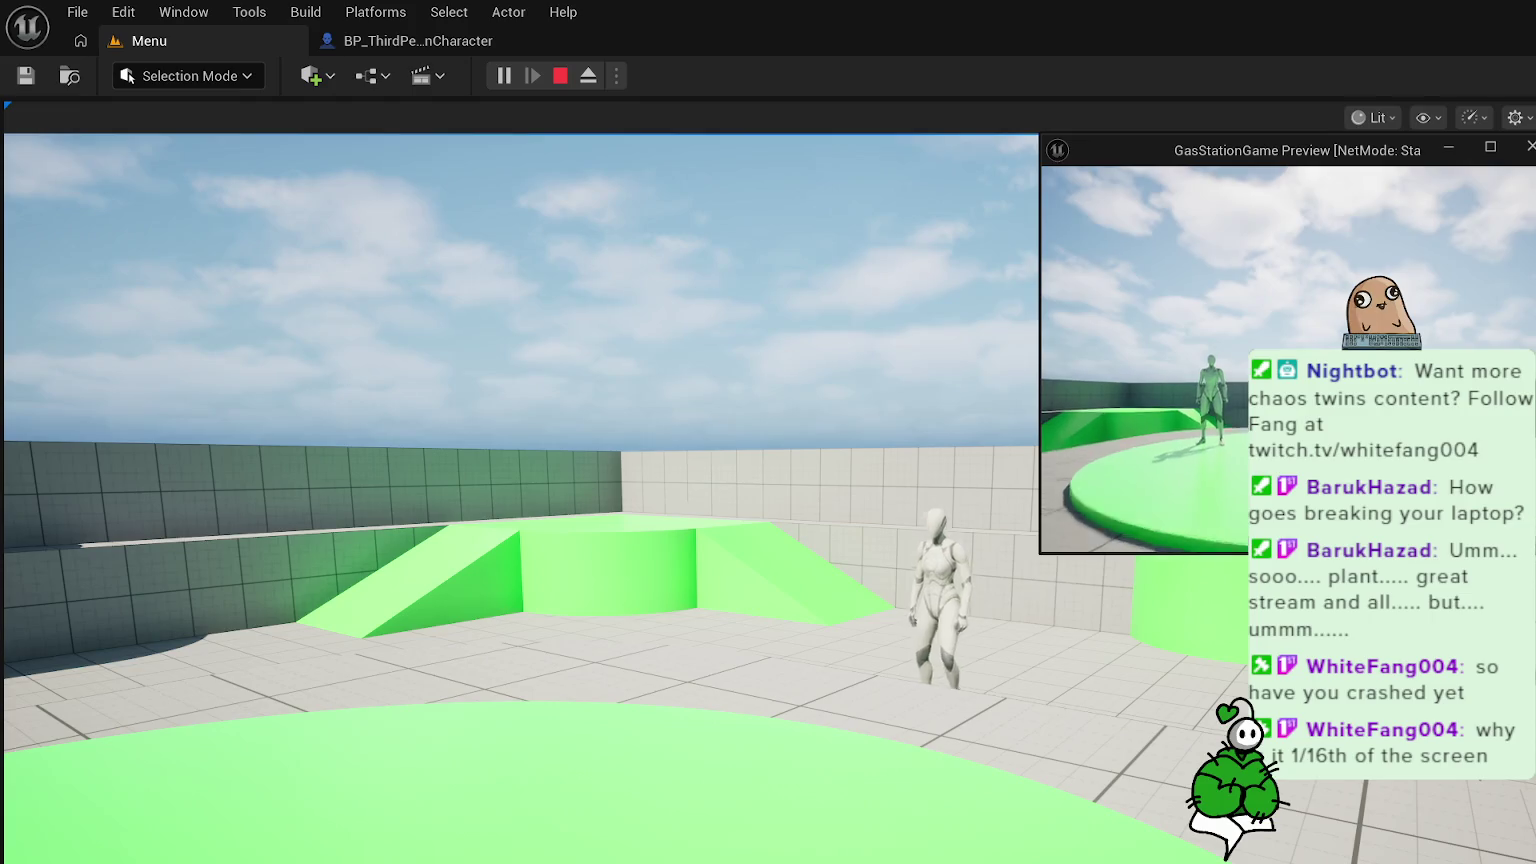
{"action": "key", "text": "w"}
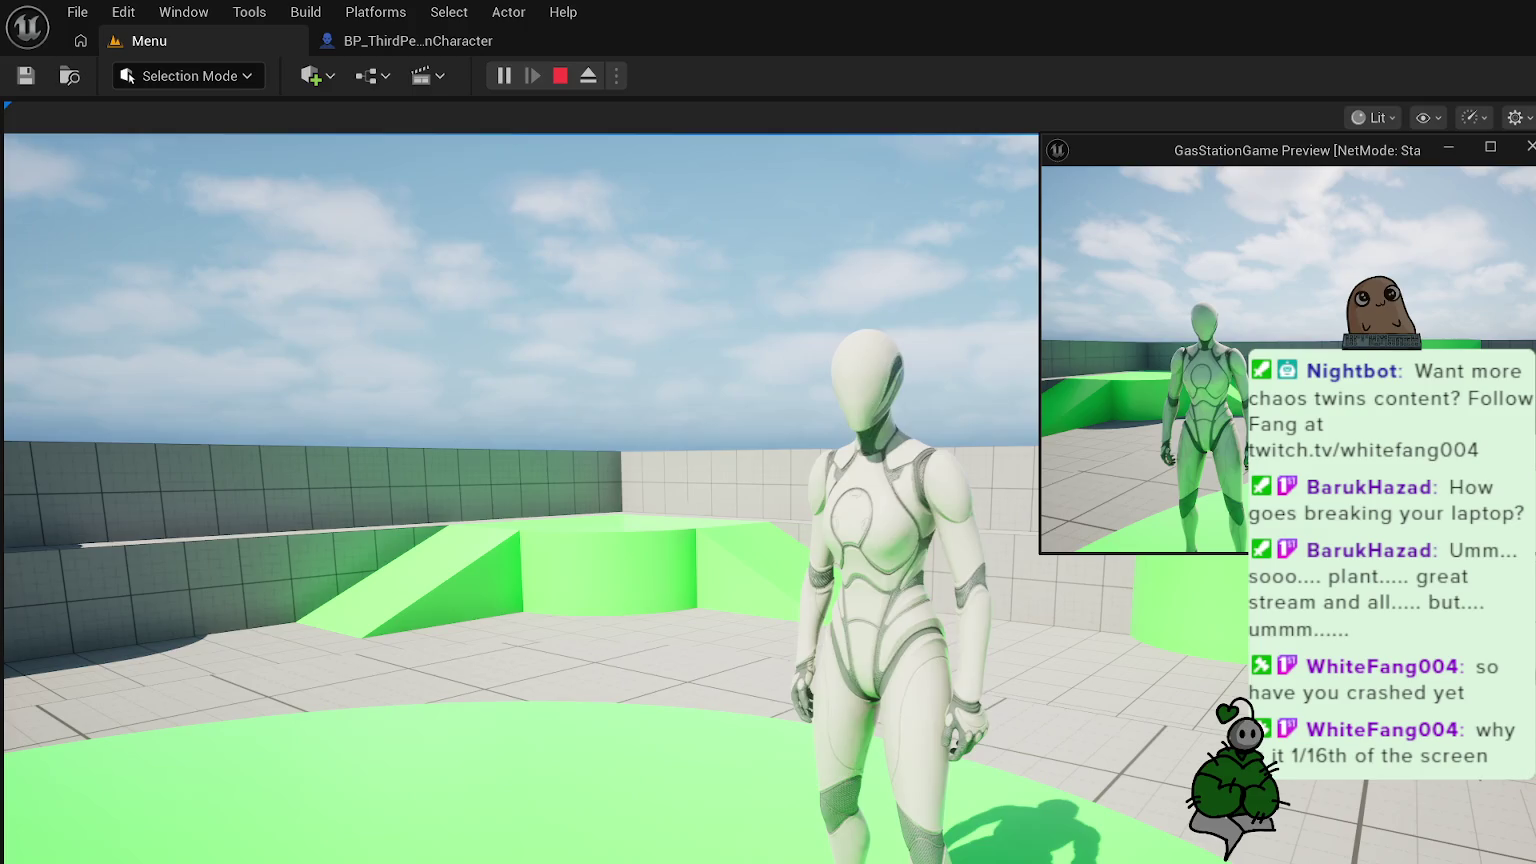
{"action": "key", "text": "w"}
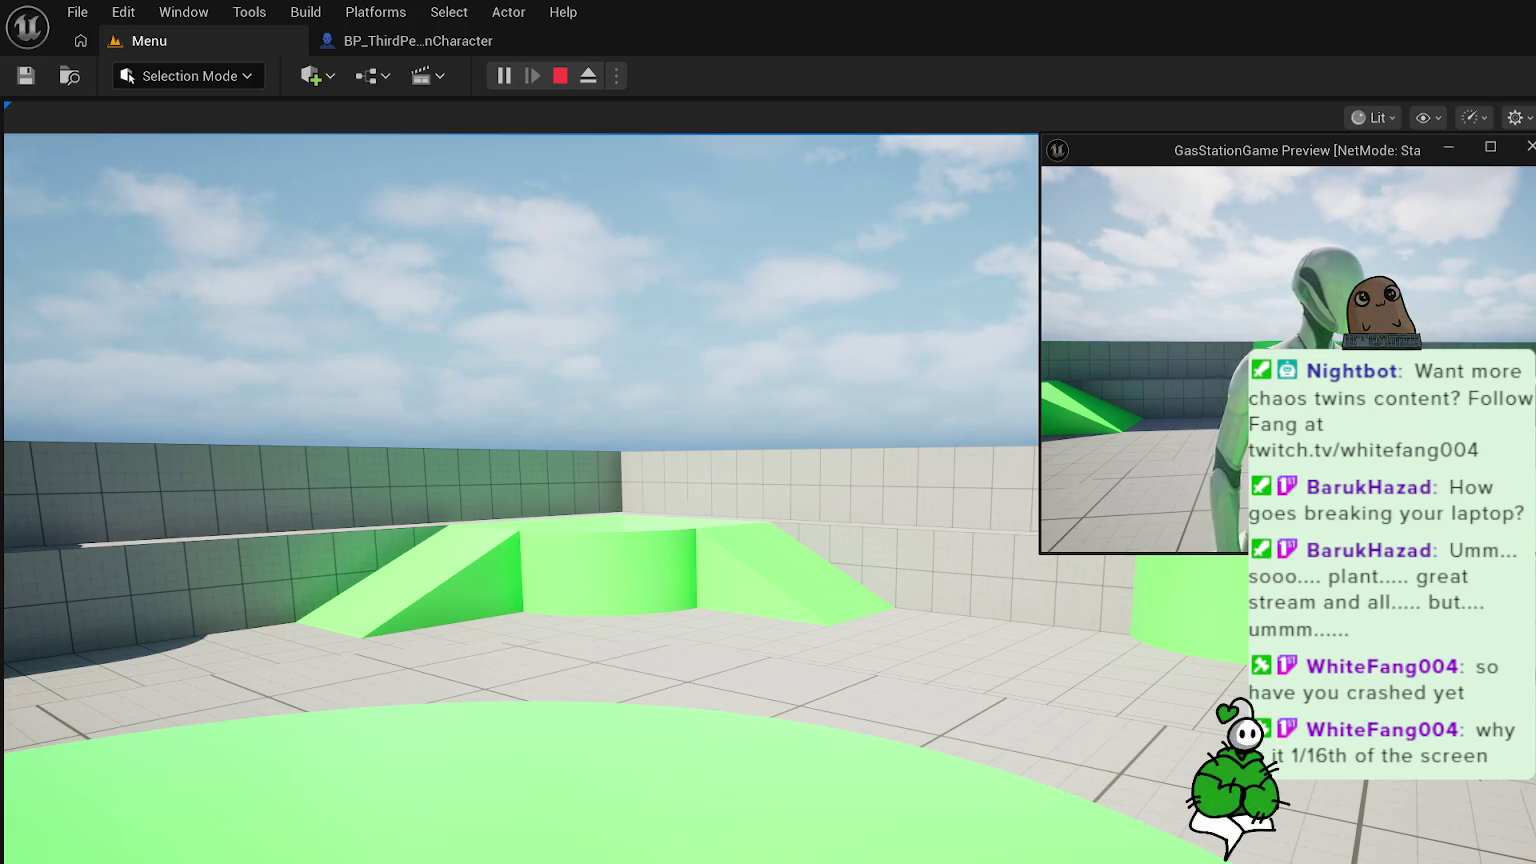
{"action": "key", "text": "alt+Tab"}
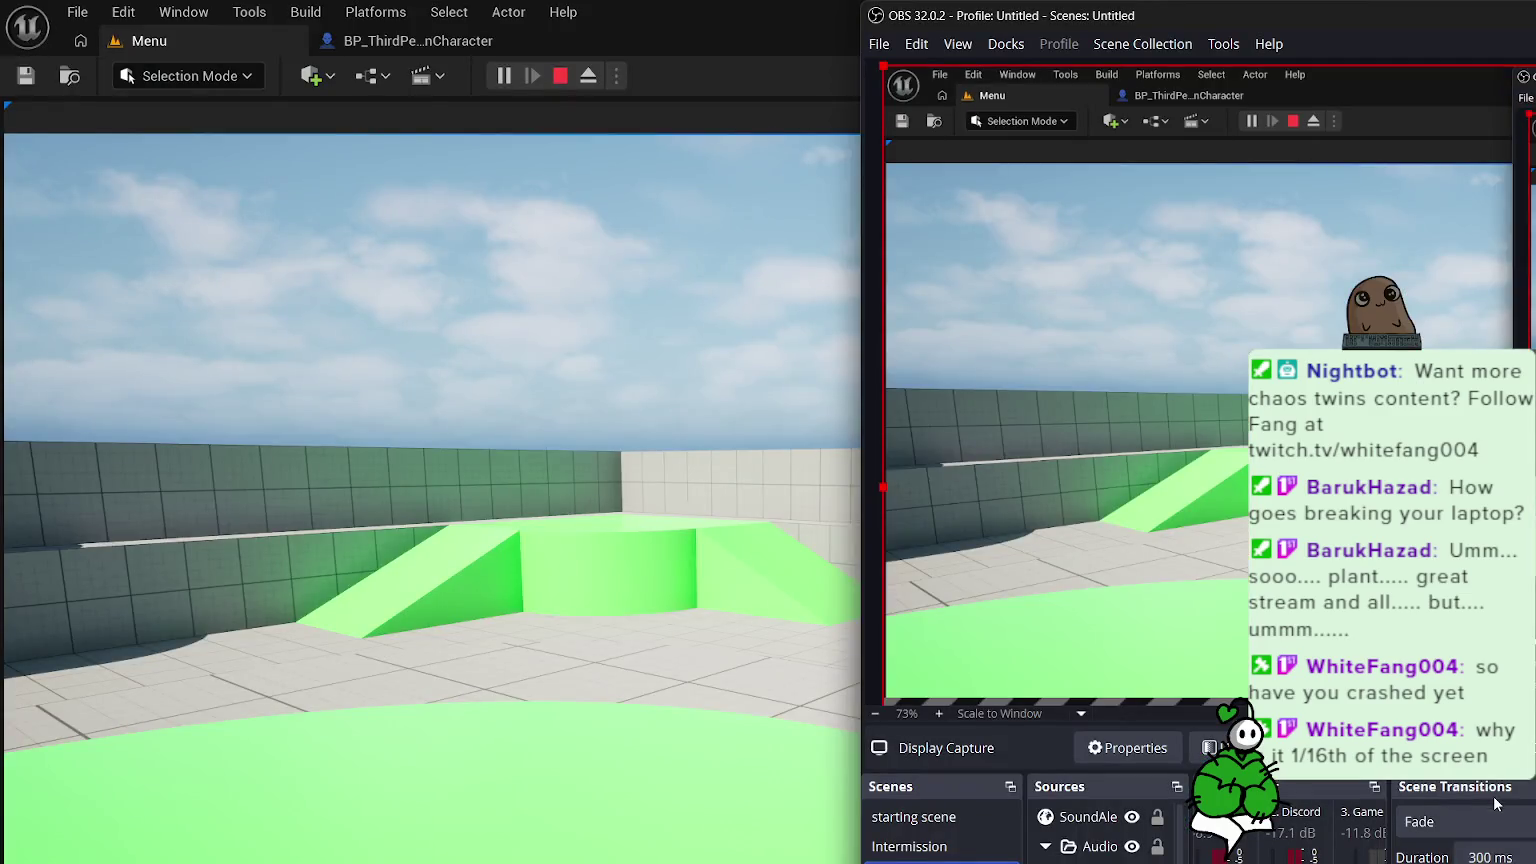
- Scroll up through the OBS Sources list
{"action": "scroll", "coordinate": [1100, 831], "scroll_direction": "up", "scroll_amount": 3}
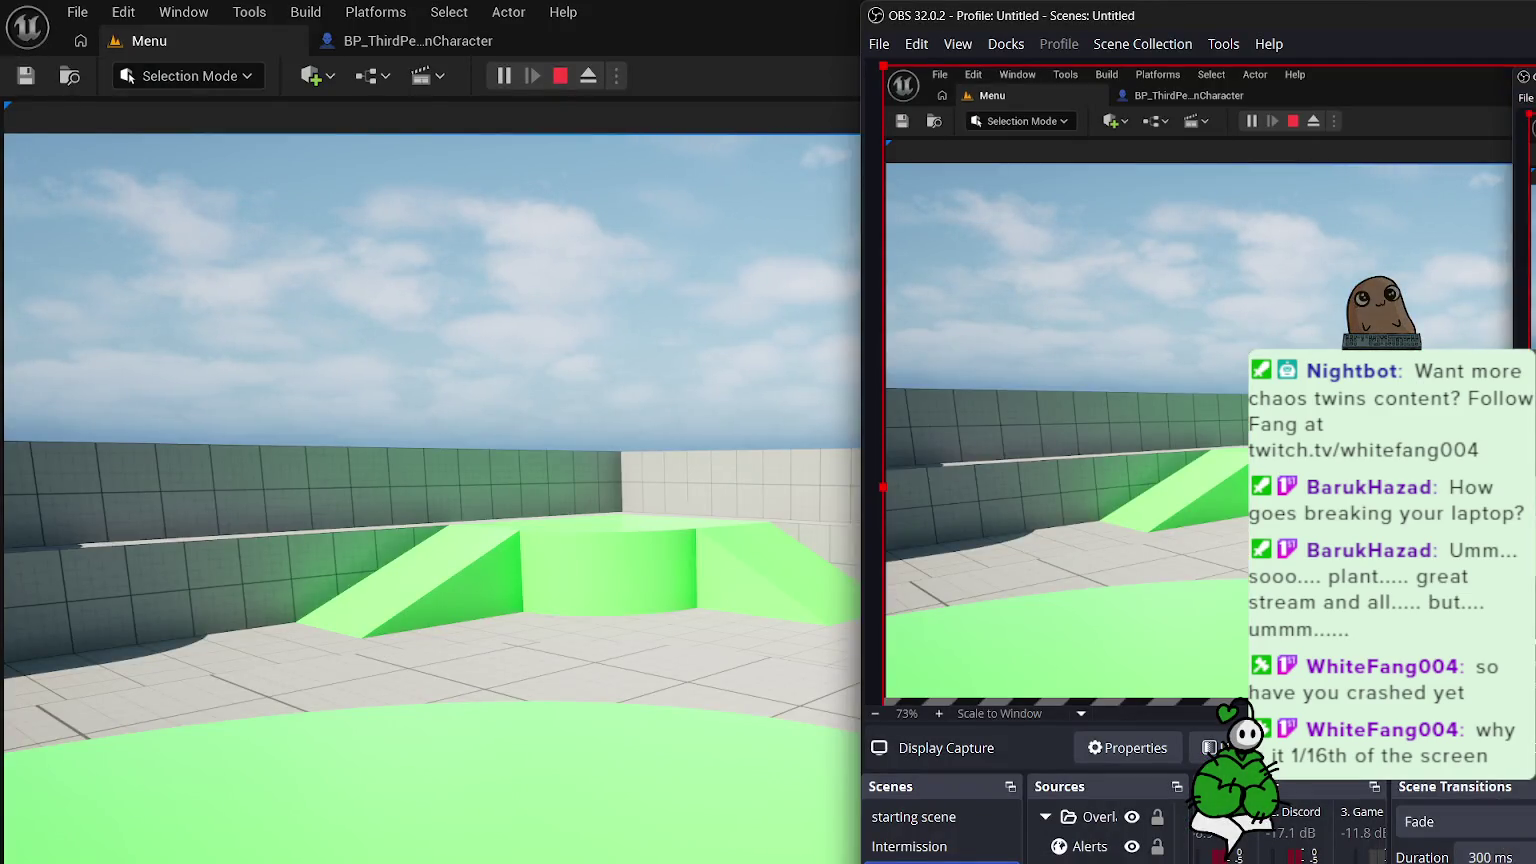